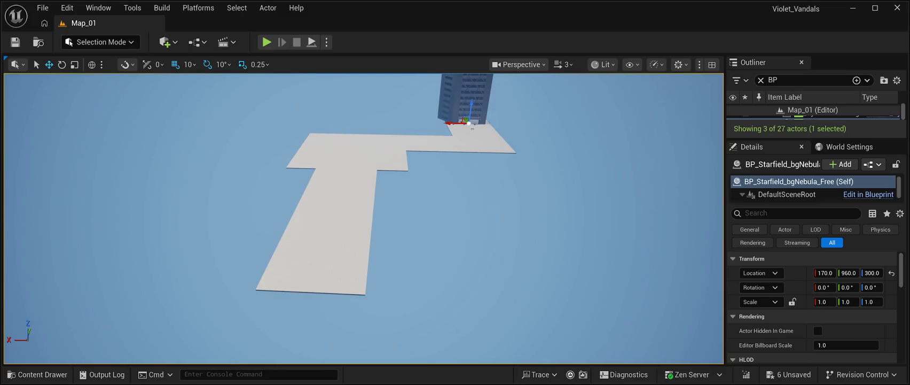
Duplicate Floor11 into Floor12 further down, then Floor13 branching off to the right.
click(316, 264)
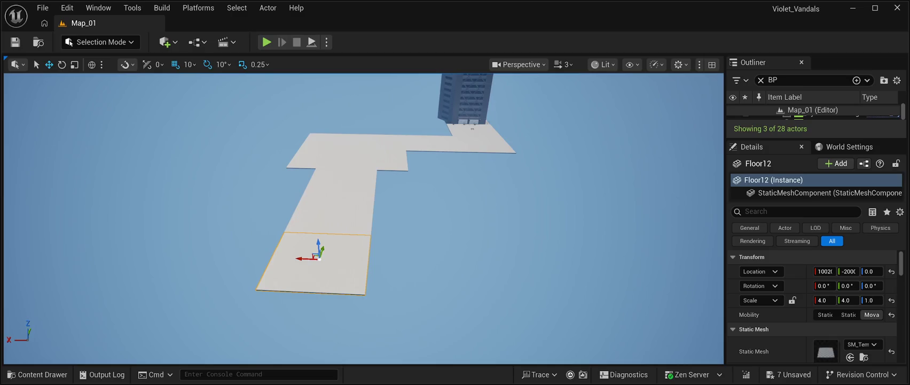
mouse_move(323, 250)
alt+mouse_down()
mouse_move(283, 302)
mouse_move(286, 335)
alt+mouse_up()
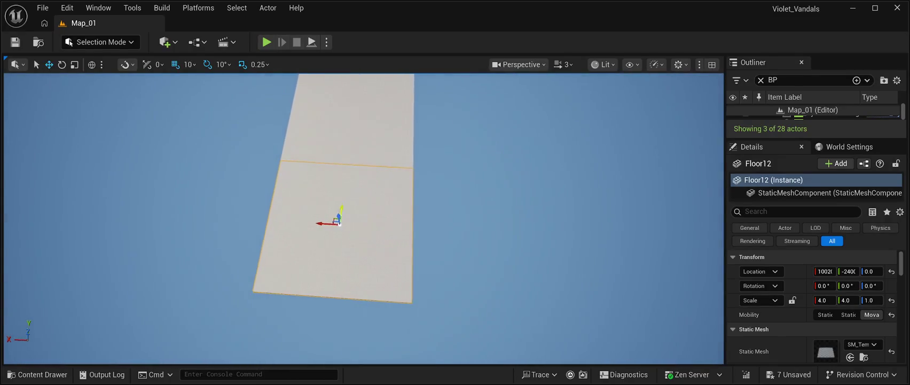
mouse_move(323, 222)
mouse_down()
mouse_move(406, 211)
mouse_move(466, 219)
mouse_up()
Nudge Floor13 so its edge sits flush against the strip at X 6020.
click(615, 134)
drag(614, 133, 614, 107)
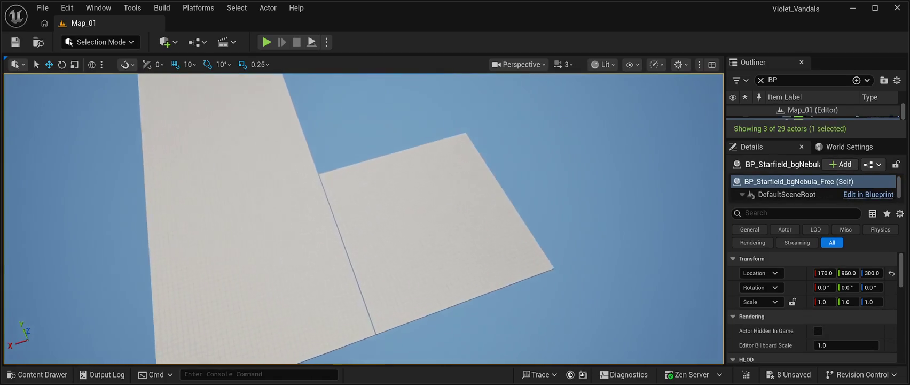
click(340, 213)
drag(330, 220, 321, 222)
click(561, 133)
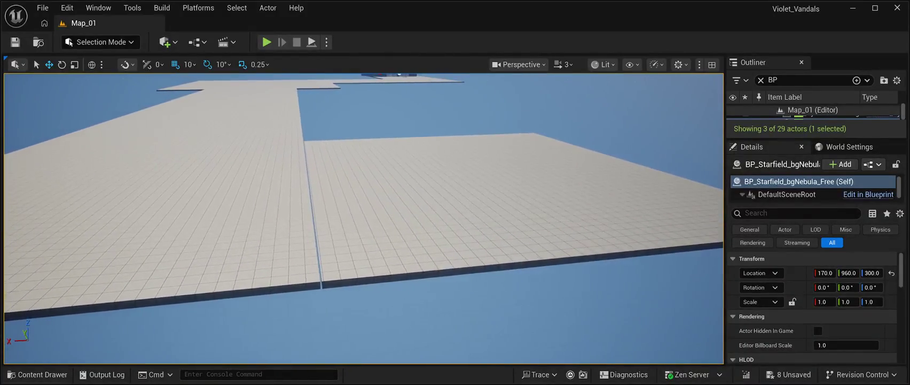
click(477, 167)
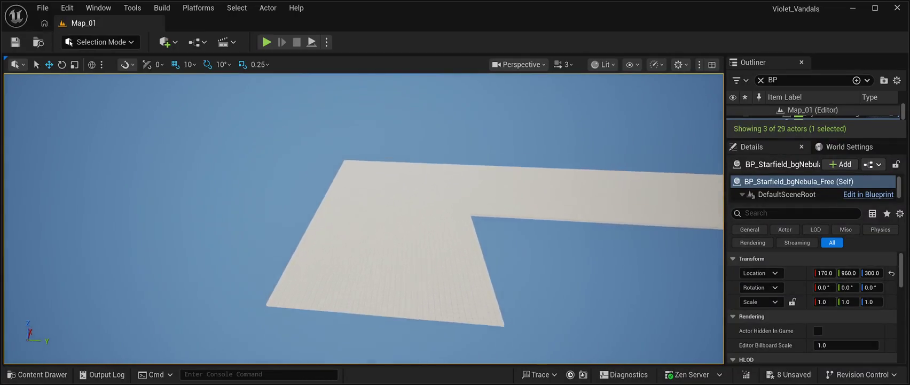
Duplicate Floor13 into Floor14 positioned at Y -2800.
click(417, 219)
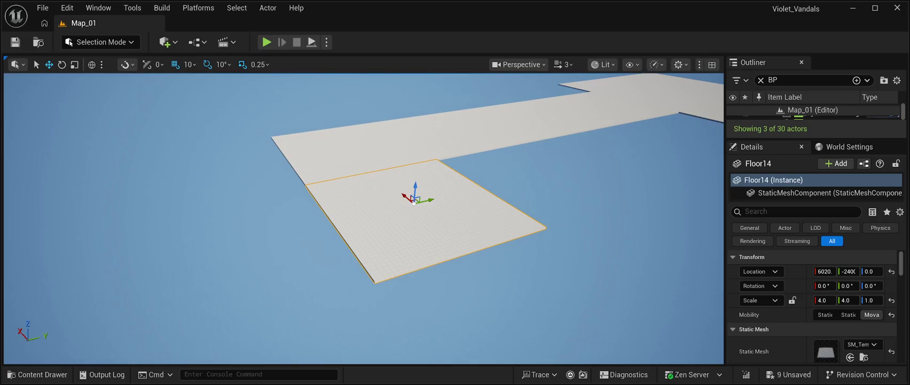
mouse_move(425, 201)
mouse_down()
mouse_move(256, 238)
mouse_move(249, 244)
mouse_move(257, 247)
mouse_up()
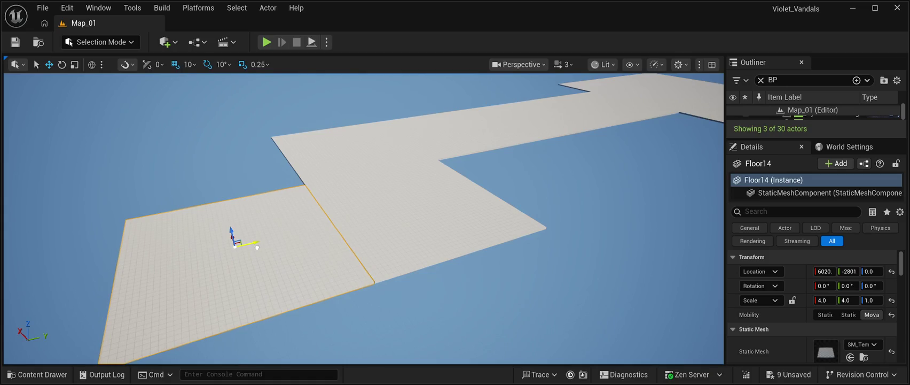
drag(256, 246, 258, 246)
click(160, 134)
mouse_move(161, 134)
mouse_down()
mouse_move(160, 123)
mouse_move(160, 155)
mouse_move(161, 107)
mouse_move(150, 145)
mouse_move(165, 134)
mouse_move(155, 85)
mouse_move(166, 115)
mouse_up()
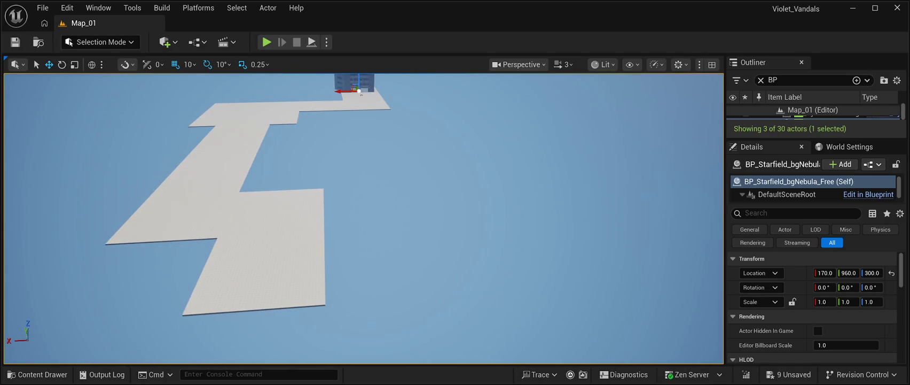
Duplicate Floor14 as Floor15 and move it sideways to X 2010.
click(261, 266)
drag(248, 267, 372, 256)
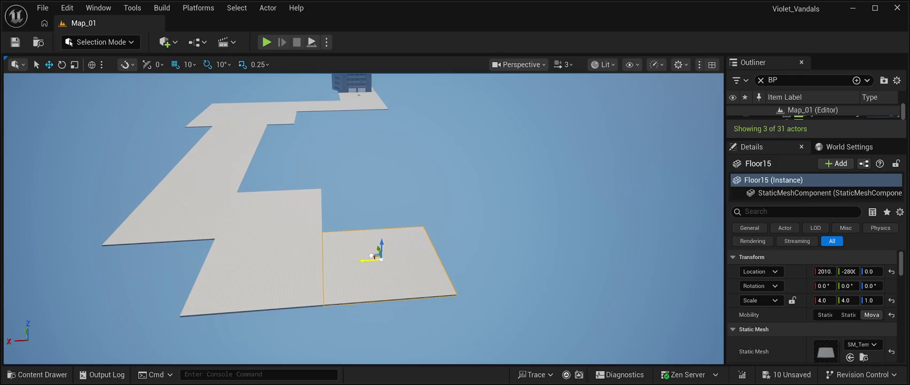
click(684, 81)
key(f)
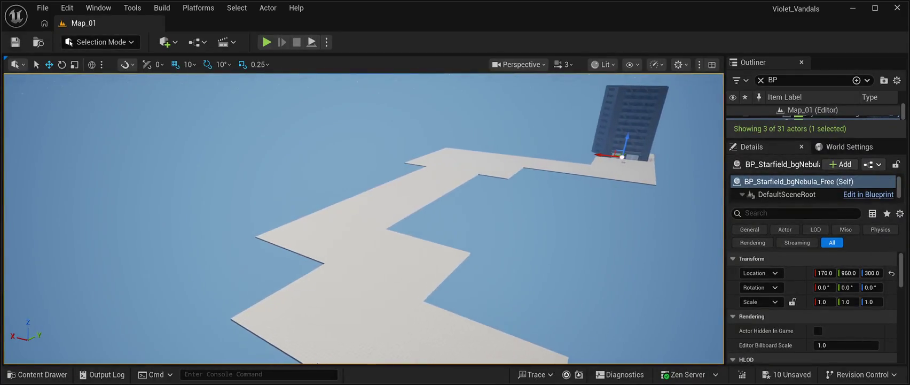
Place Floor16 at Y -2400 to continue the zigzag, checking the move with undo and redo.
key(ctrl+z)
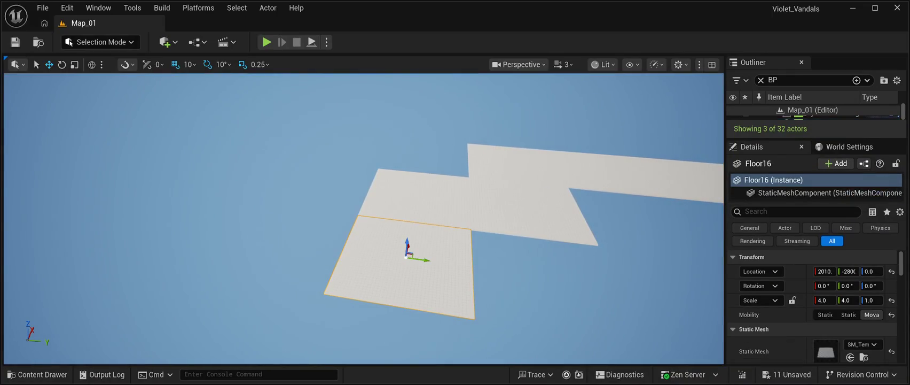
drag(425, 259, 570, 269)
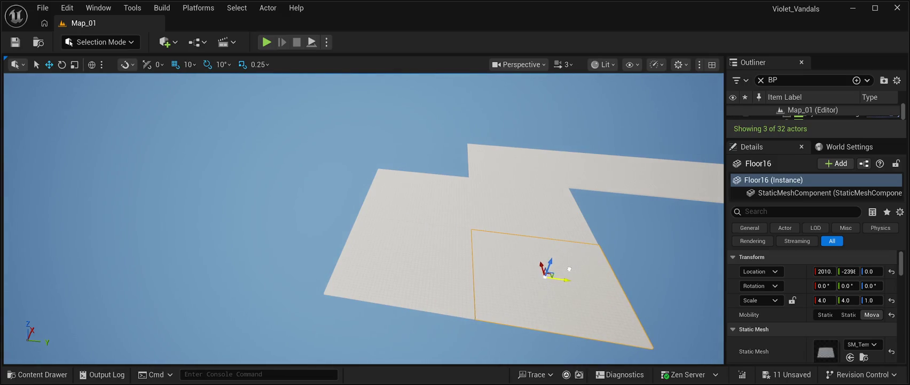
key(ctrl+z)
key(ctrl+z)
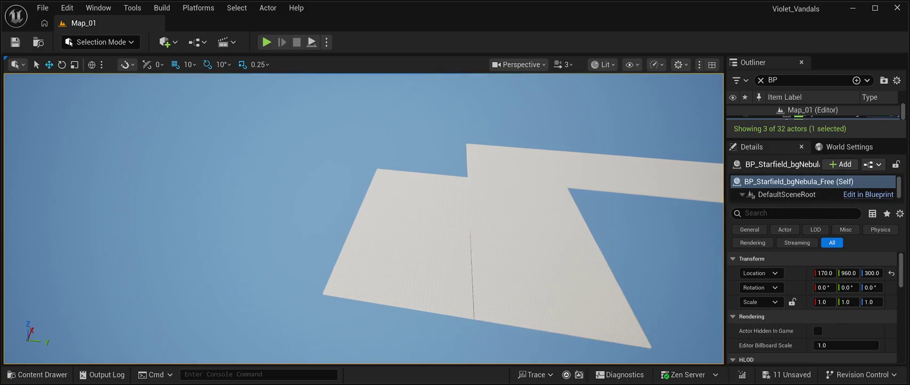
key(ctrl+y)
key(ctrl+y)
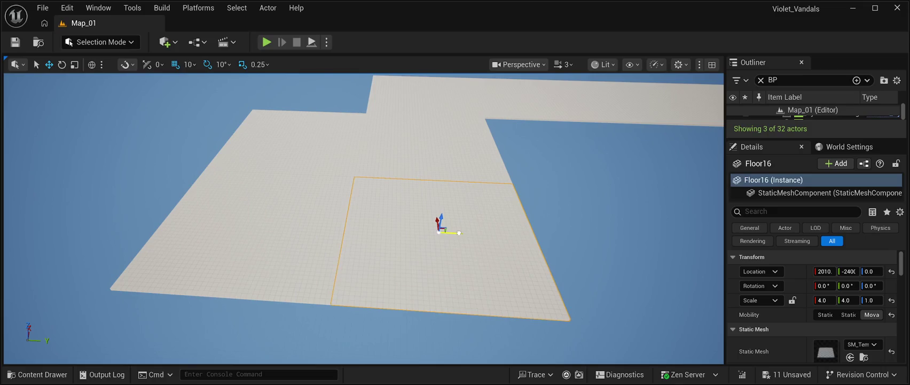
key(ctrl+z)
key(s)
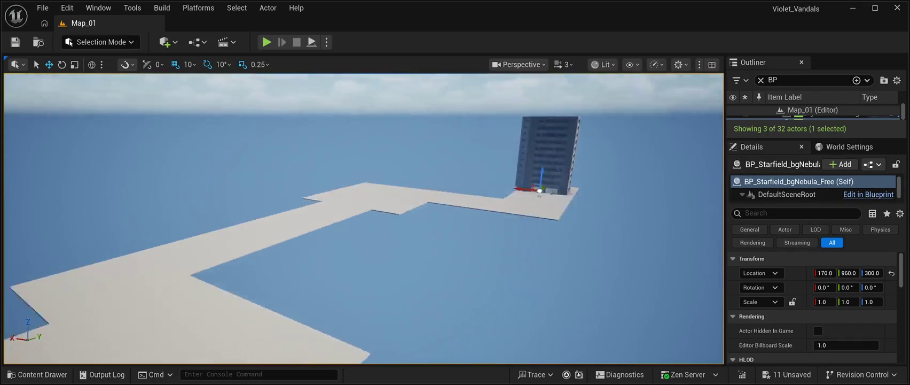
key(w)
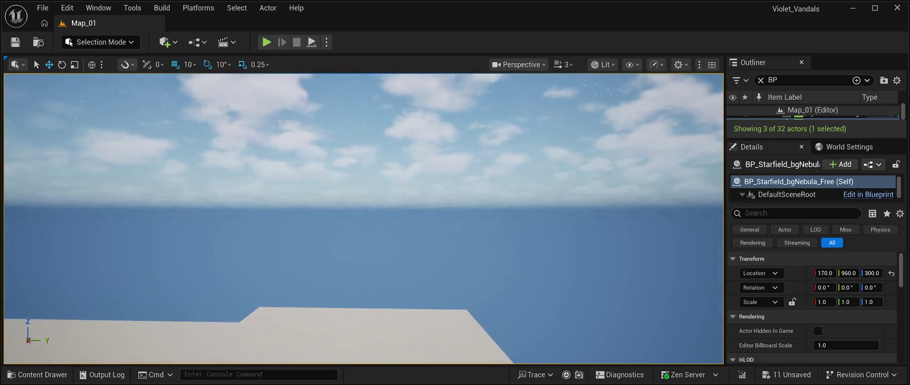
key(e)
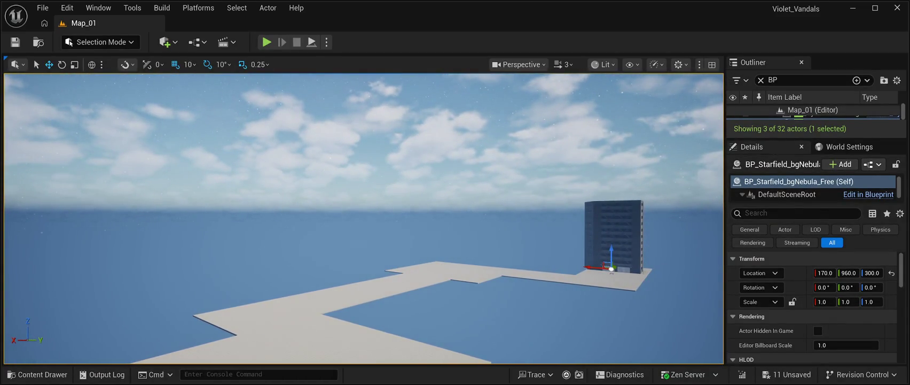
click(266, 41)
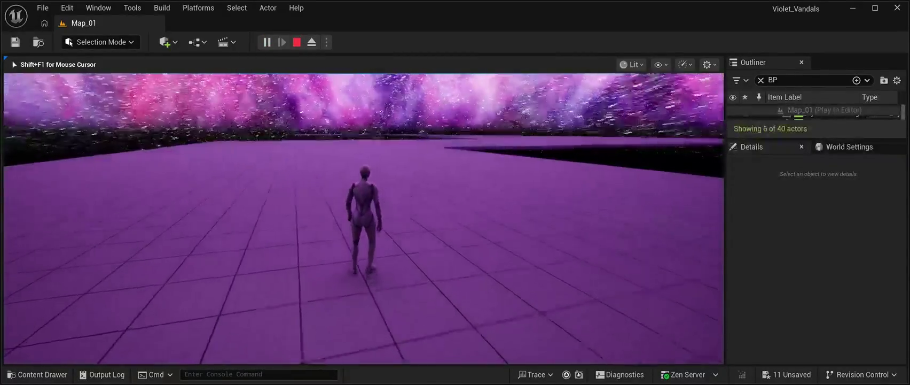
Run the character forward, right and left across the tiles, then stop Play In Editor.
key(w)
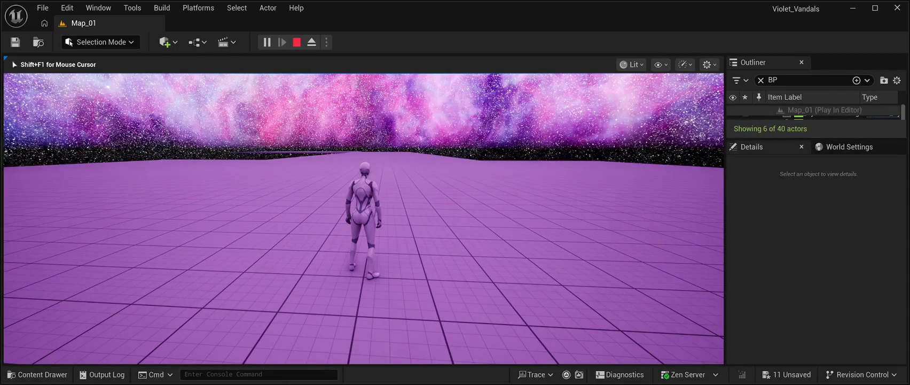
key(w)
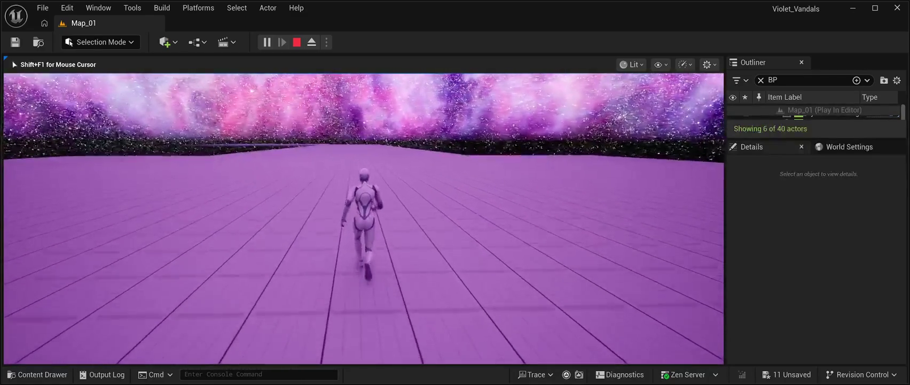
key(d)
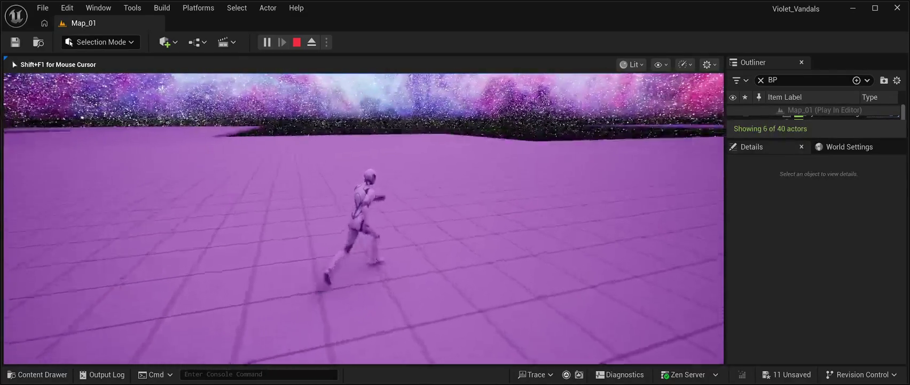
key(a)
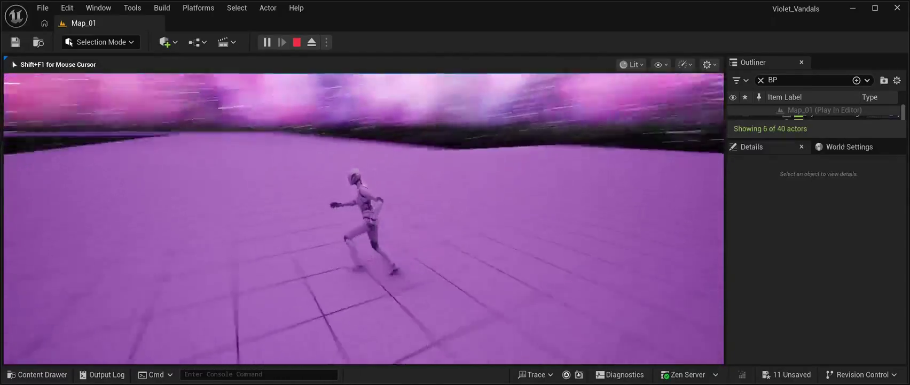
key(w)
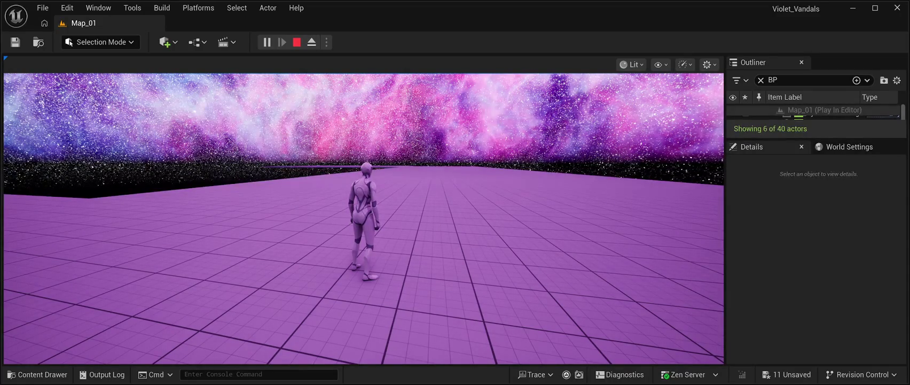
key(Escape)
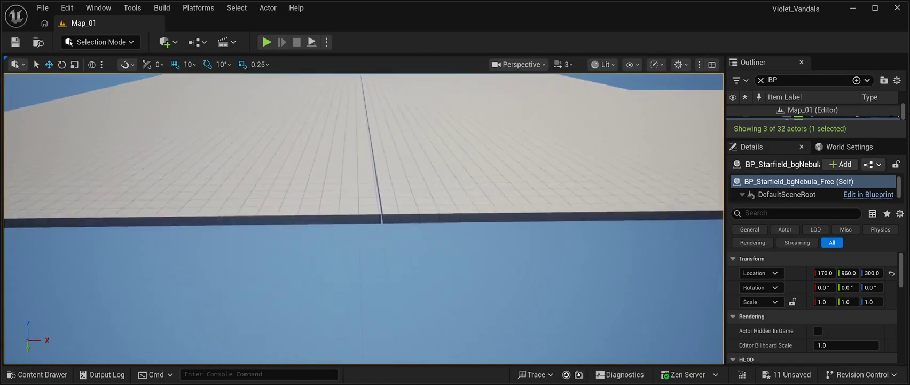
Shift Floor16 from X 2010 to 2020 so it meets the neighbouring tile.
click(193, 160)
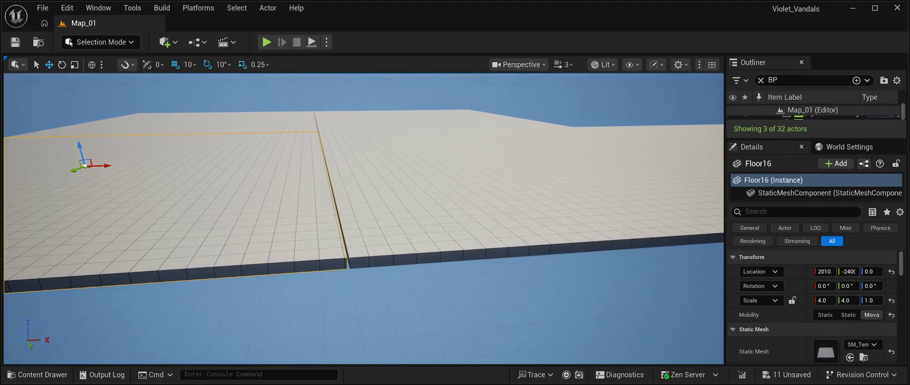
drag(106, 165, 108, 165)
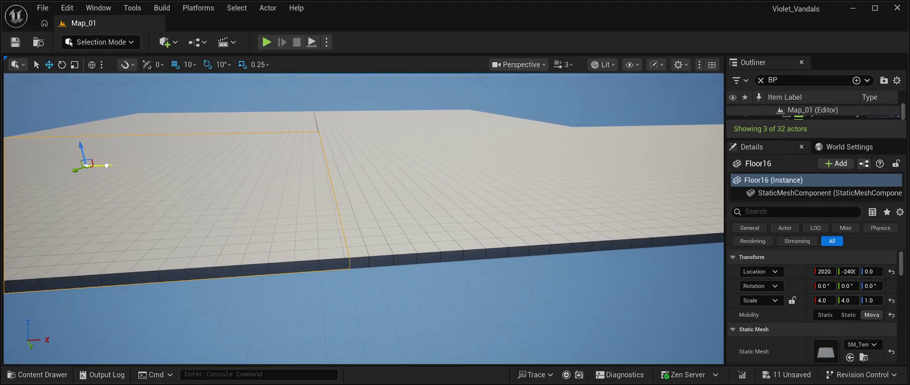
click(213, 125)
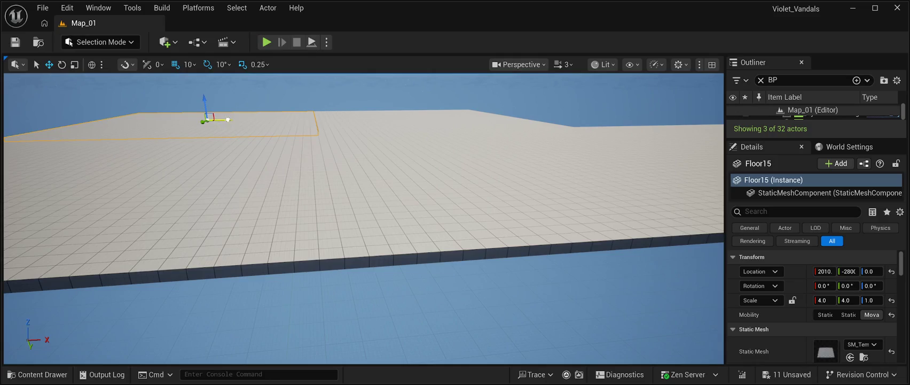
double_click(811, 115)
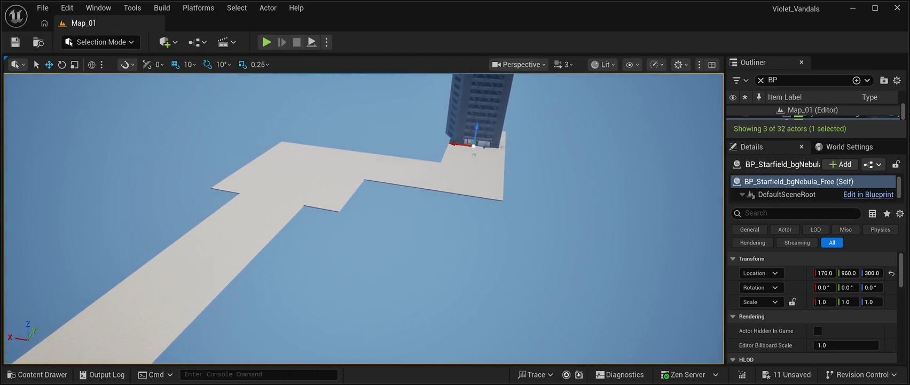
click(317, 190)
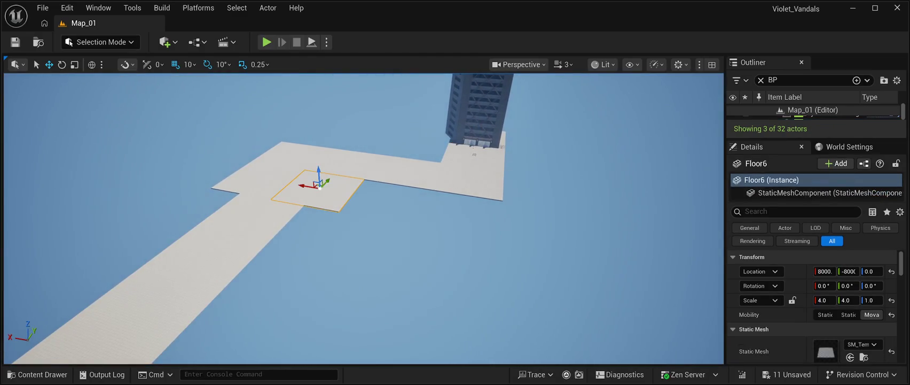
Duplicate the four selected tiles and move the copy along X, with Floor5 at X 8000.
ctrl+click(344, 162)
ctrl+click(289, 156)
ctrl+click(256, 180)
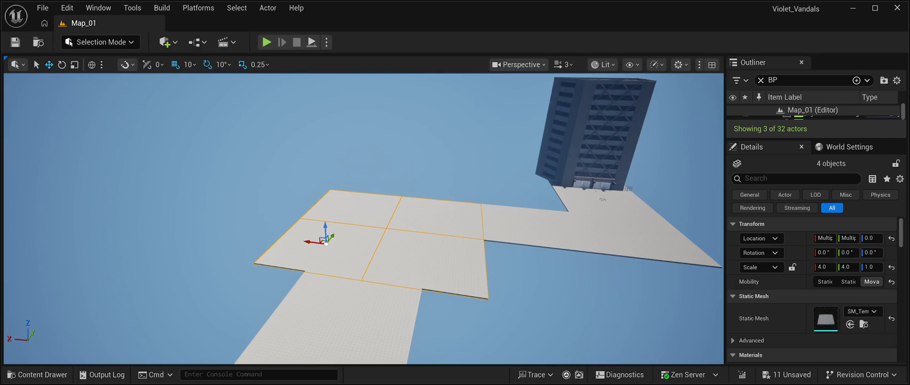
key(ctrl+d)
mouse_move(307, 241)
mouse_down()
mouse_move(254, 229)
mouse_move(63, 231)
mouse_up()
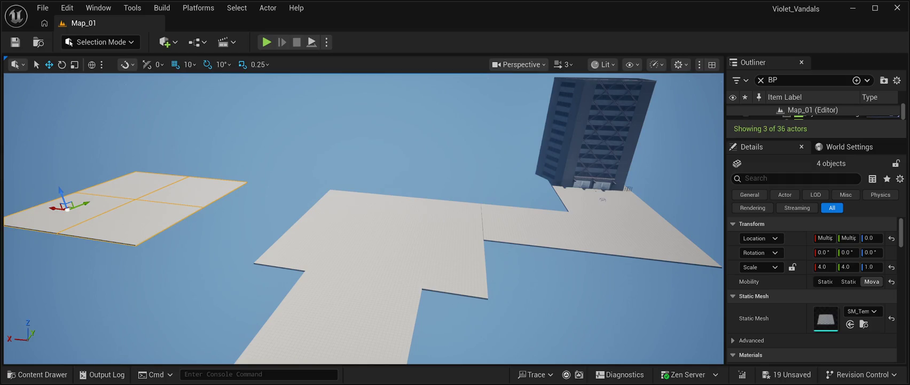
click(437, 213)
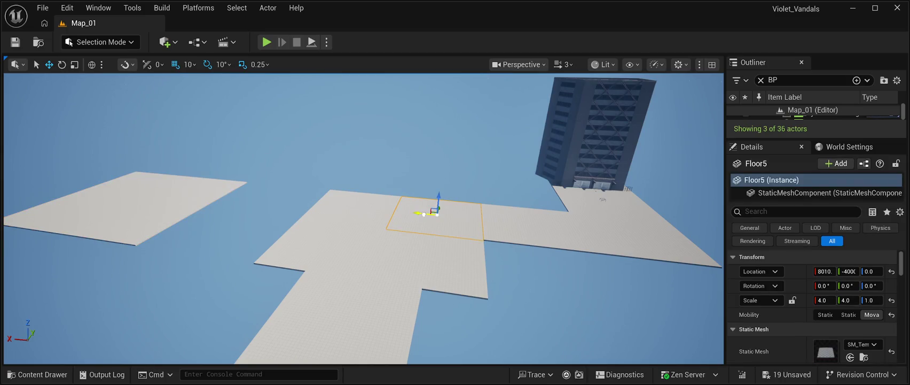
key(f)
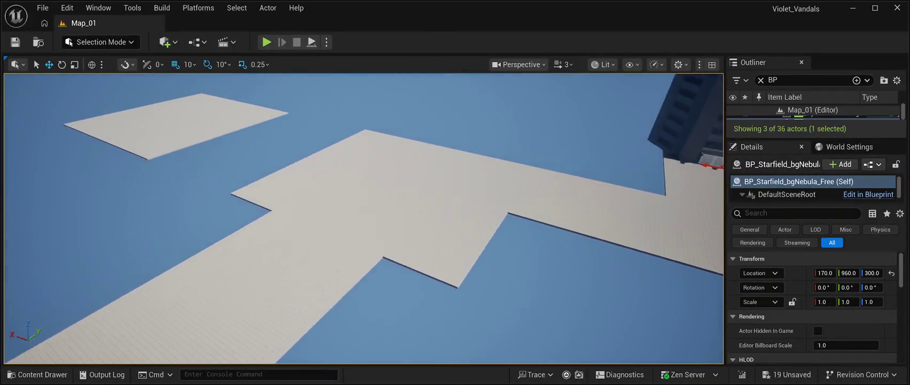
Move Floor6 along X and Y until its edges line up beside the strip.
click(421, 183)
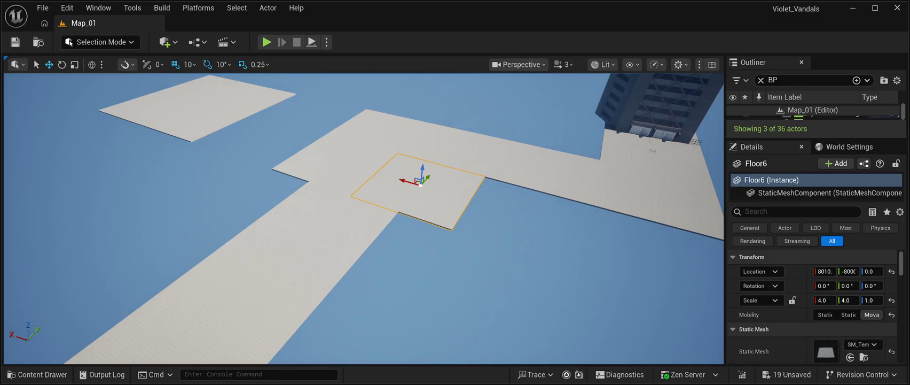
mouse_move(421, 183)
mouse_down()
mouse_move(279, 106)
mouse_move(233, 92)
mouse_up()
mouse_move(253, 135)
mouse_down()
mouse_move(286, 114)
mouse_move(326, 106)
mouse_up()
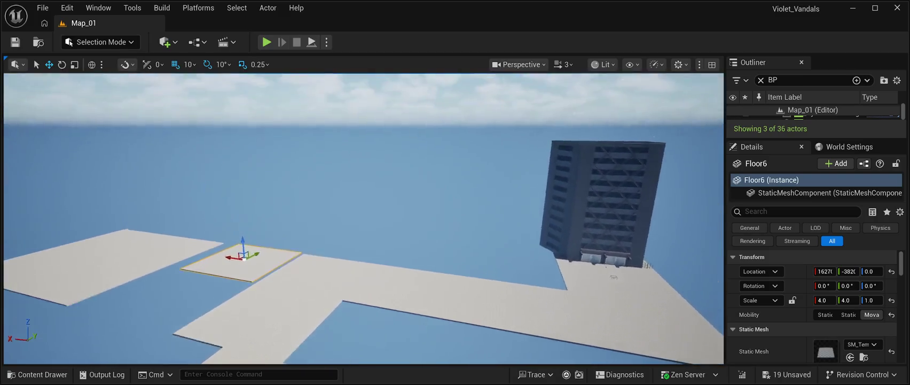
mouse_move(363, 225)
mouse_down()
mouse_move(366, 181)
mouse_move(389, 151)
mouse_move(351, 156)
mouse_up()
drag(278, 180, 287, 181)
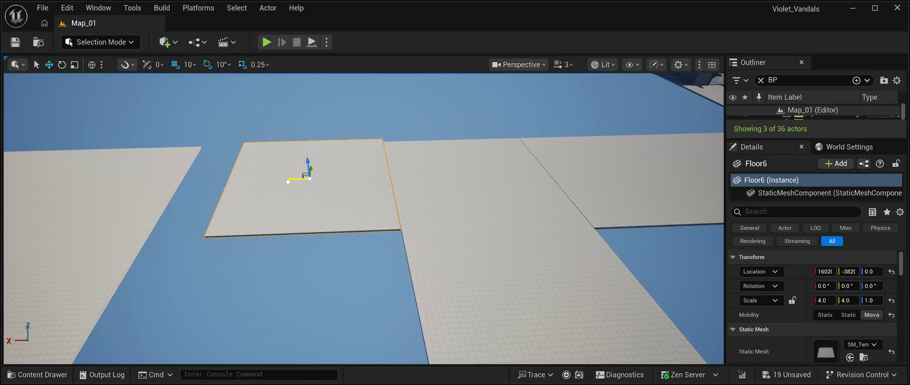
mouse_move(313, 168)
mouse_down()
mouse_move(316, 184)
mouse_move(315, 173)
mouse_up()
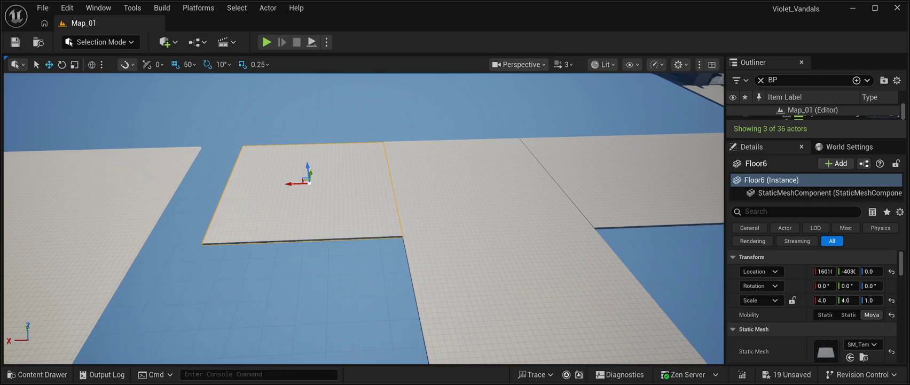
Copy the tile as Floor8, close Floor6's seam, and move Floor9 to X 15960, Y -8000.
drag(309, 182, 298, 180)
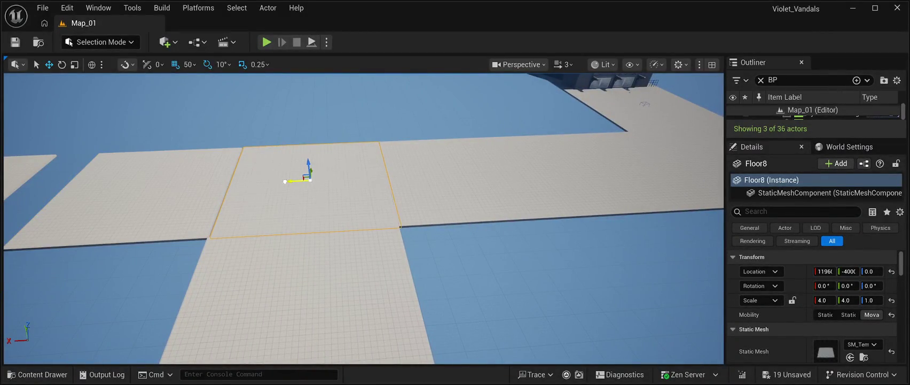
click(134, 198)
drag(144, 188, 146, 188)
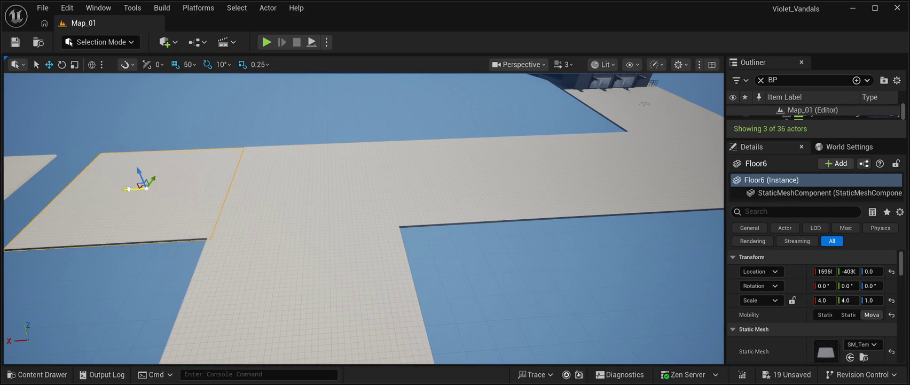
mouse_move(363, 224)
mouse_down()
mouse_move(363, 192)
mouse_move(364, 249)
mouse_up()
click(415, 233)
drag(415, 230, 339, 230)
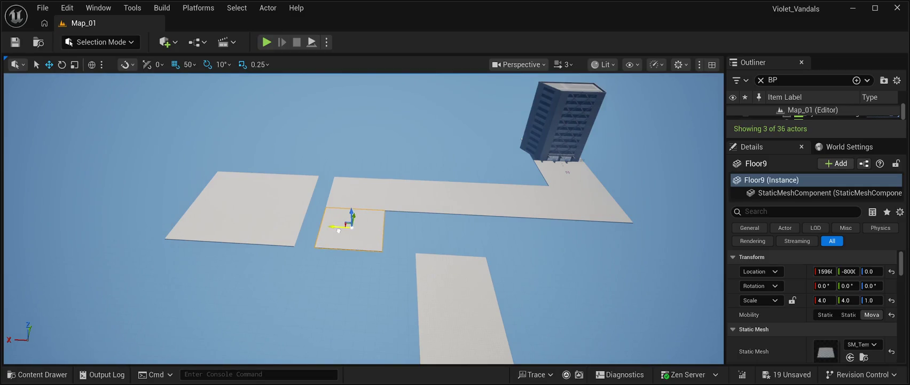
Slide Floor7 left along X until it meets the path.
click(241, 299)
drag(240, 300, 241, 251)
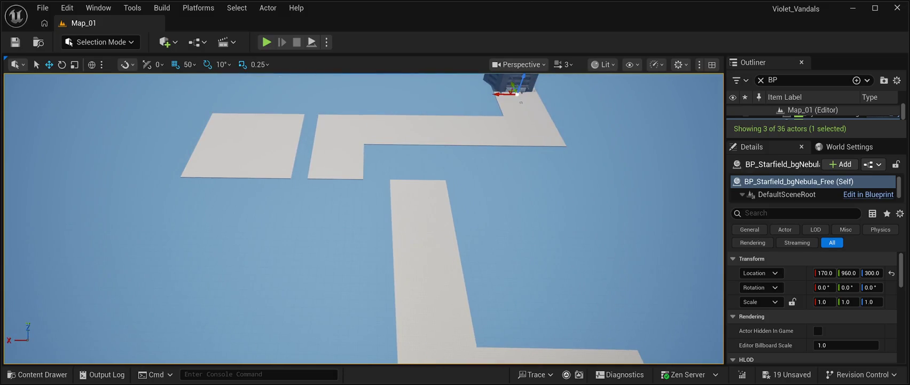
click(421, 201)
drag(404, 205, 318, 204)
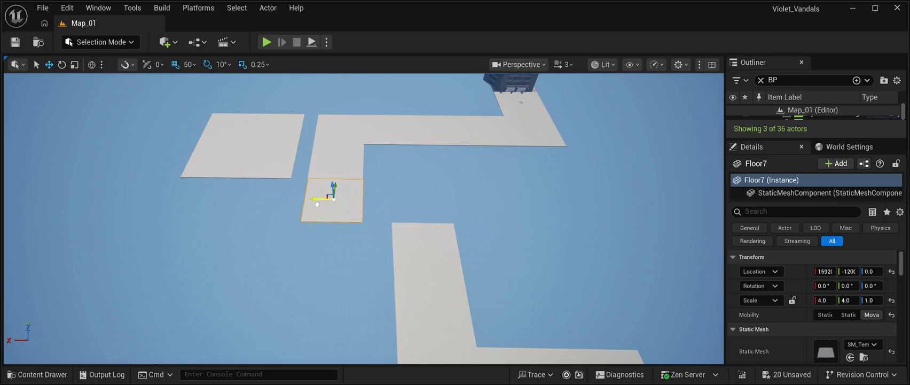
drag(317, 204, 312, 140)
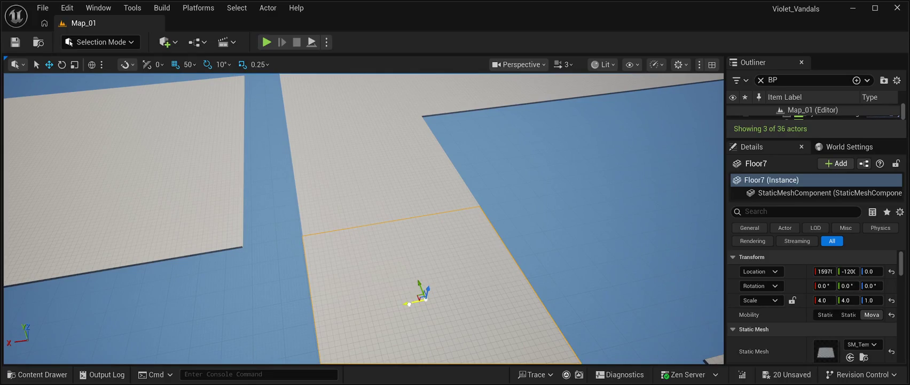
double_click(812, 114)
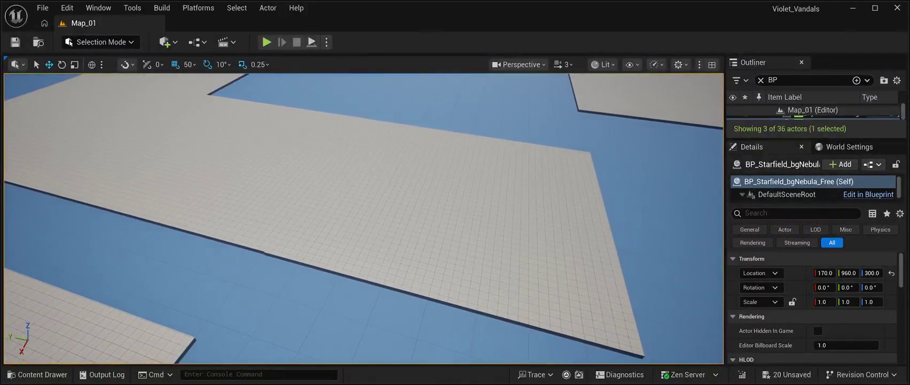
Nudge Floor6 along Y in small steps until it sits flush with its neighbours.
click(454, 225)
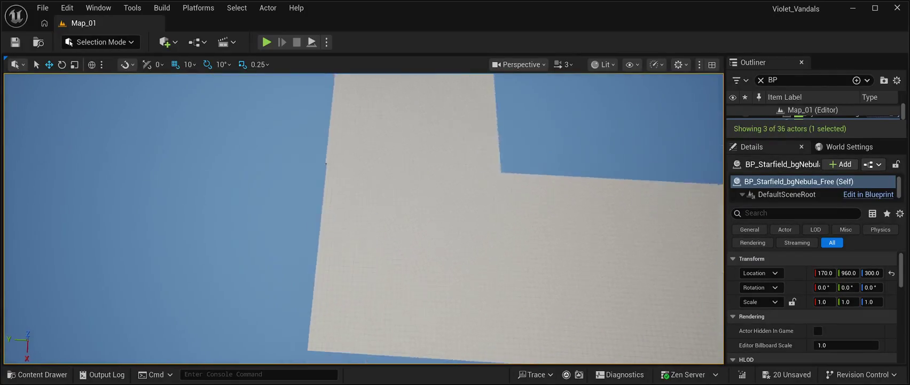
click(340, 156)
drag(396, 242, 394, 241)
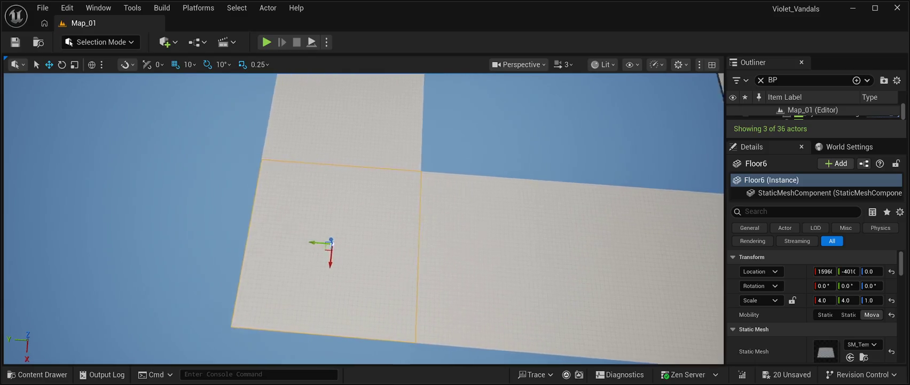
click(453, 262)
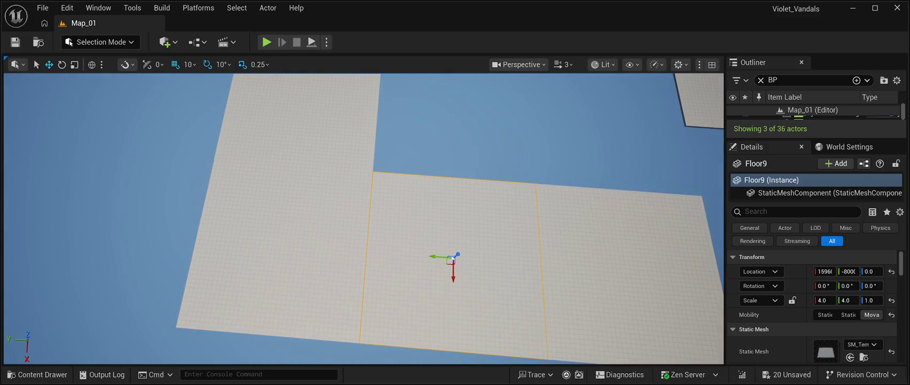
click(561, 123)
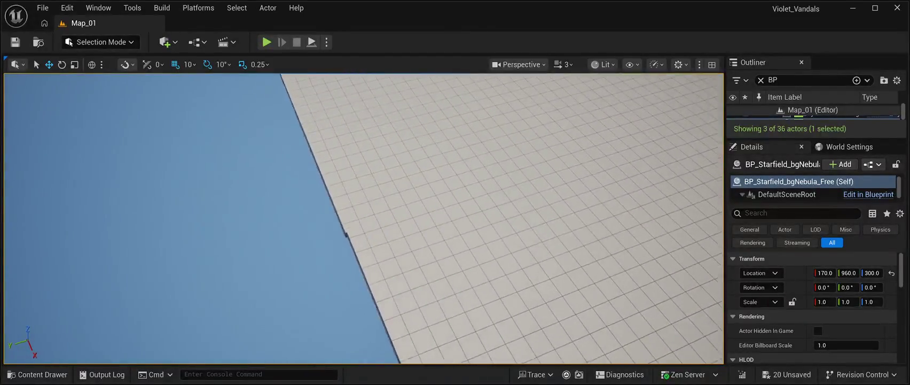
click(502, 235)
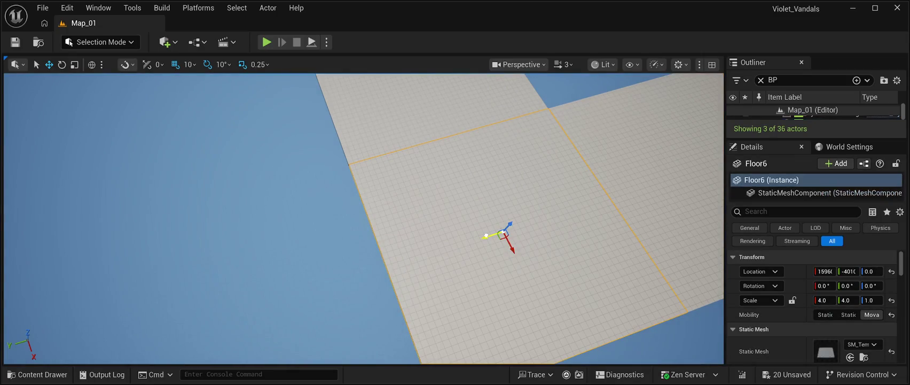
drag(485, 236, 484, 236)
double_click(812, 113)
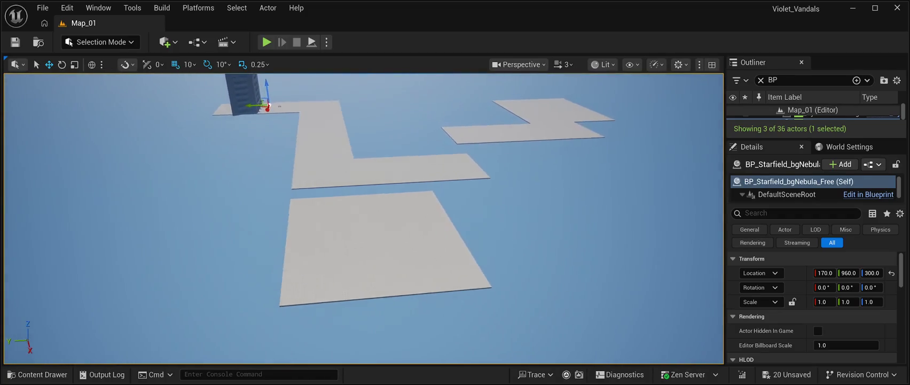
Move the four-tile block starting at Floor18 over to the path and close the gap.
click(347, 216)
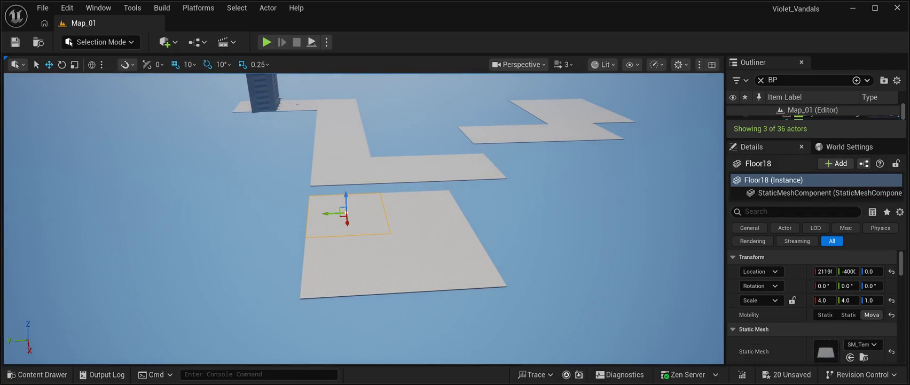
ctrl+click(428, 211)
ctrl+click(349, 261)
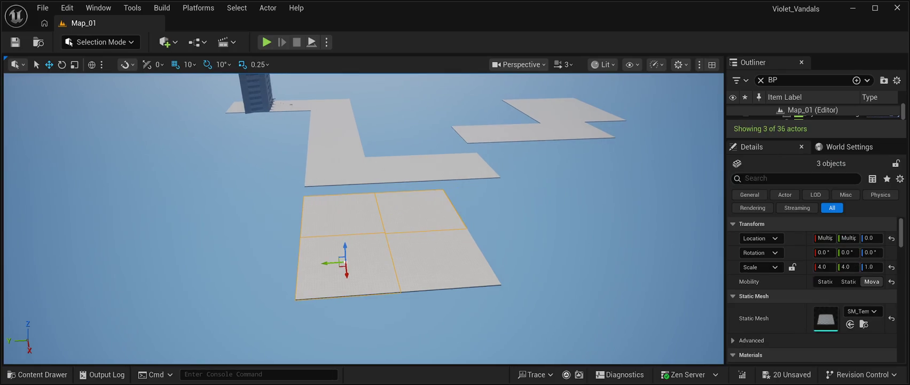
ctrl+click(436, 255)
drag(436, 256, 570, 238)
drag(614, 225, 620, 225)
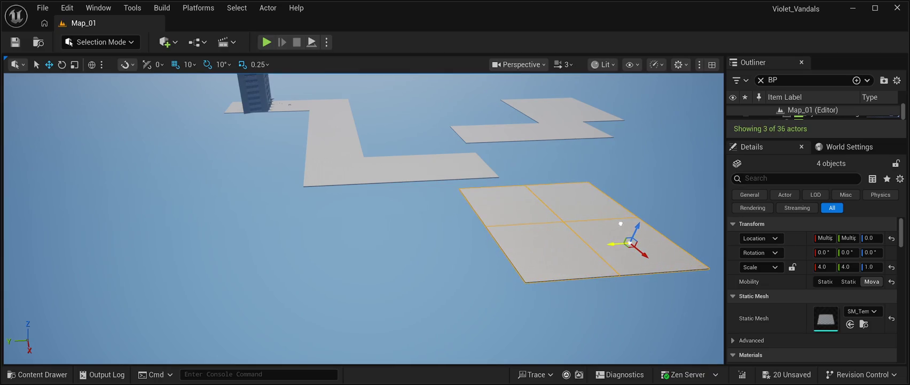
mouse_move(643, 254)
mouse_down()
mouse_move(625, 238)
mouse_move(727, 208)
mouse_move(710, 192)
mouse_move(695, 128)
mouse_up()
key(a)
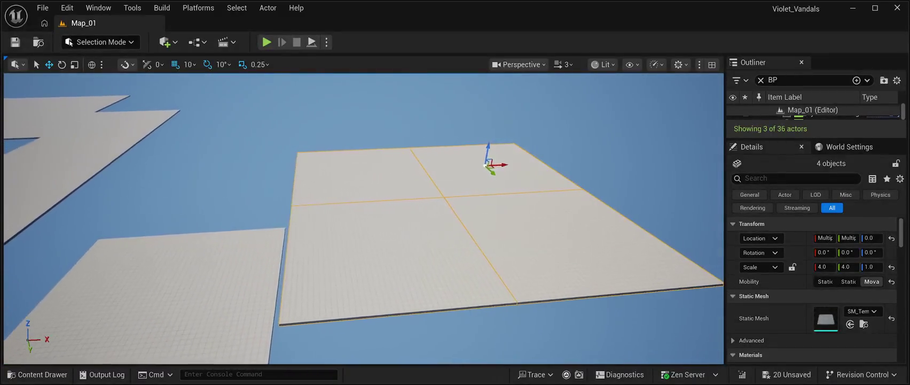
key(w)
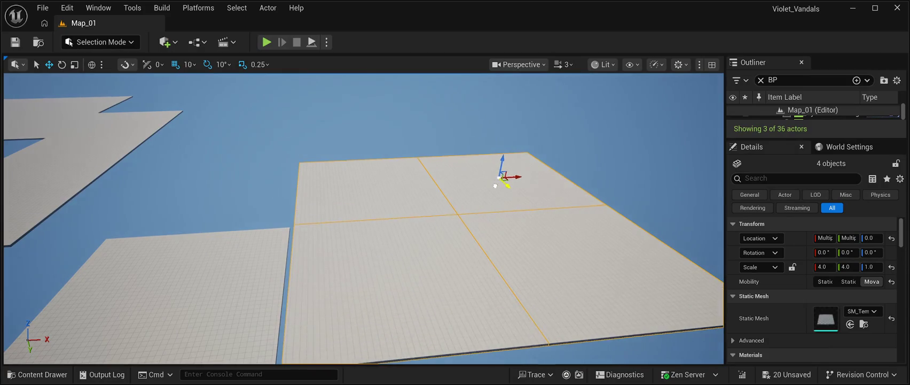
key(w)
drag(516, 178, 507, 189)
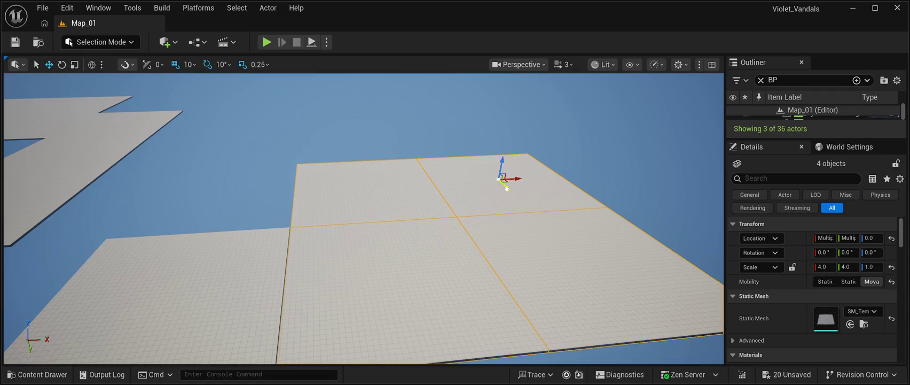
Reselect the four block tiles and inspect their join with the path.
click(506, 188)
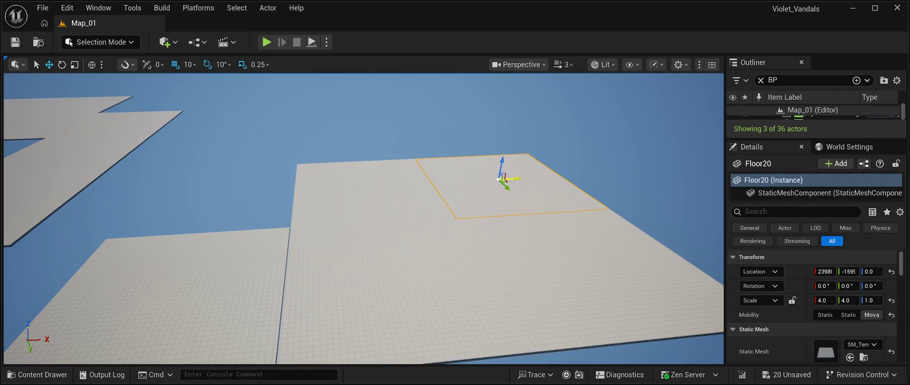
ctrl+click(366, 183)
ctrl+click(385, 325)
ctrl+click(585, 259)
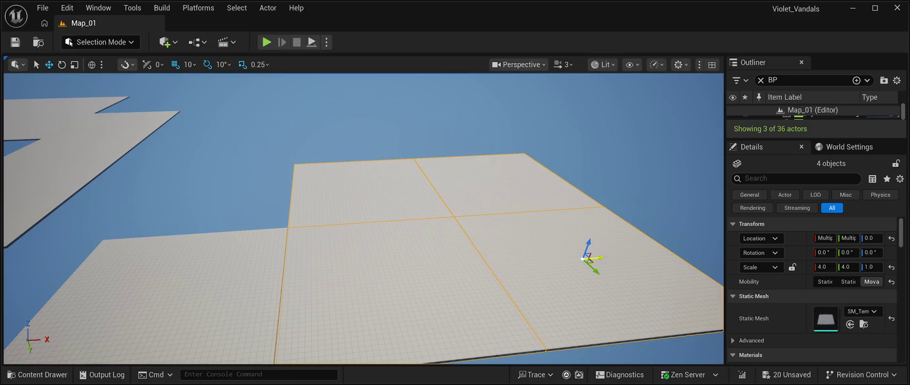
double_click(812, 114)
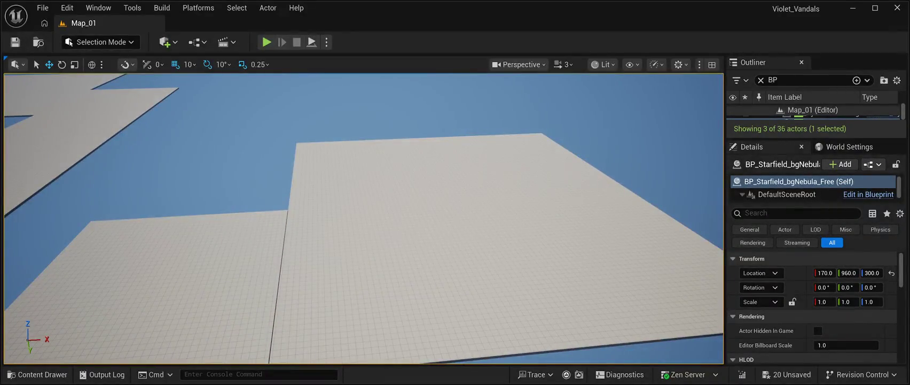
click(406, 278)
ctrl+click(609, 295)
ctrl+click(513, 158)
ctrl+click(369, 163)
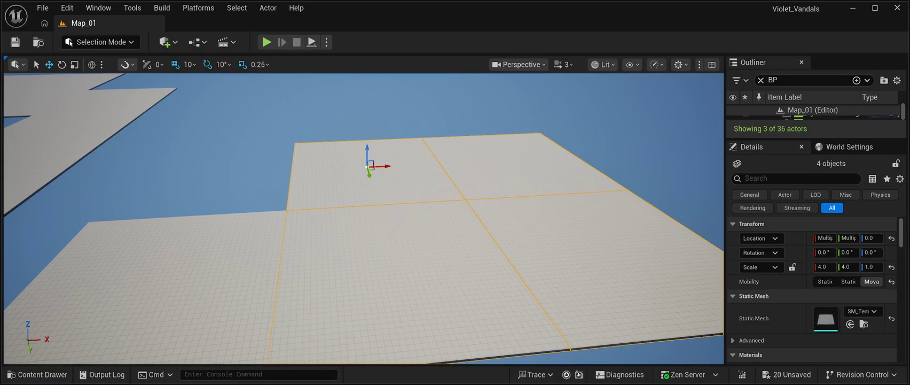
double_click(812, 114)
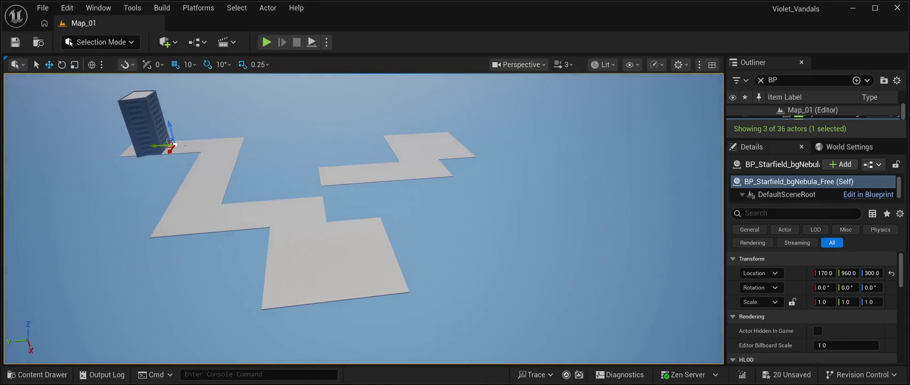
Move Floor10 and Floor11 from the detached platform to the path's lower end.
click(342, 175)
mouse_move(343, 182)
mouse_down()
mouse_move(427, 318)
mouse_move(432, 348)
mouse_up()
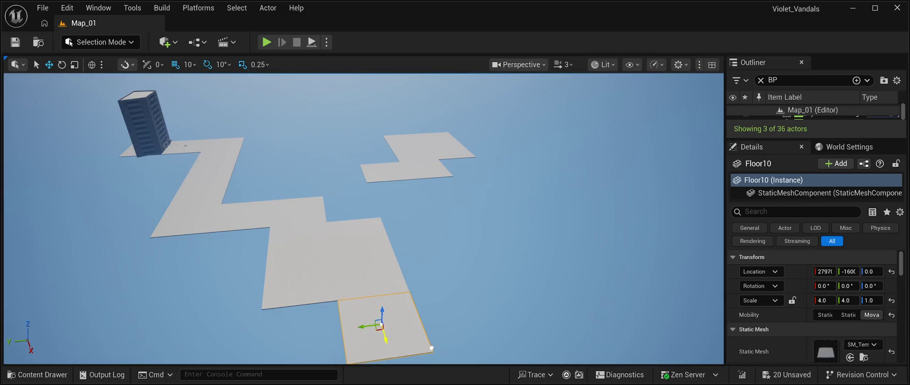
click(389, 179)
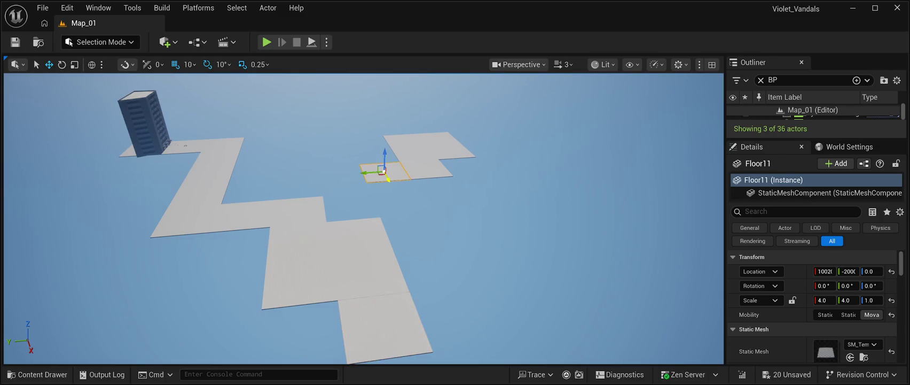
mouse_move(388, 178)
mouse_down()
mouse_move(457, 305)
mouse_move(463, 348)
mouse_up()
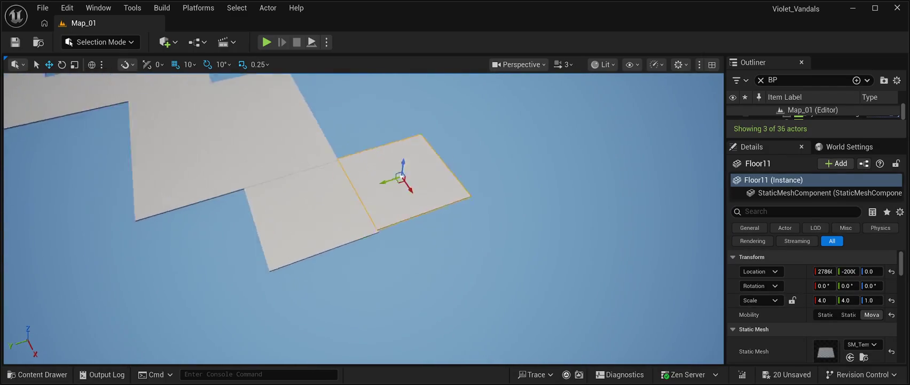
Align Floor10 and Floor11 so their edges meet, Floor11 near X 27960, Y -1999.
click(342, 265)
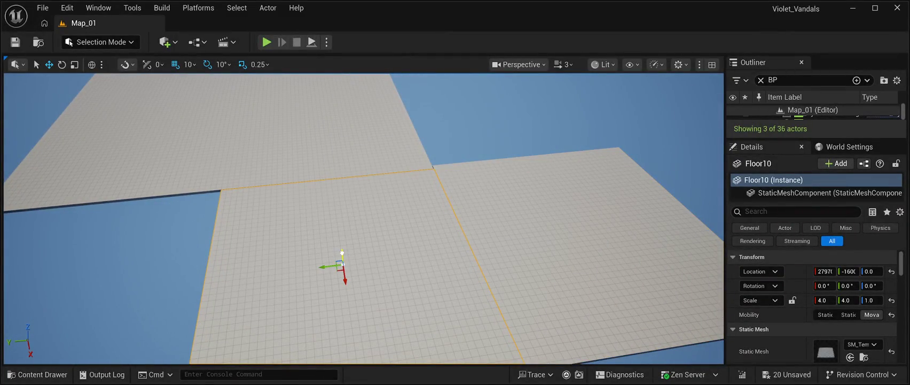
drag(342, 256, 342, 253)
click(587, 229)
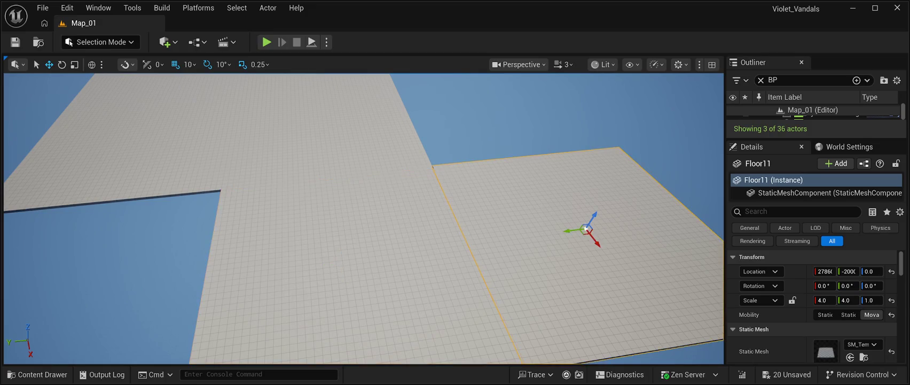
drag(597, 242, 600, 248)
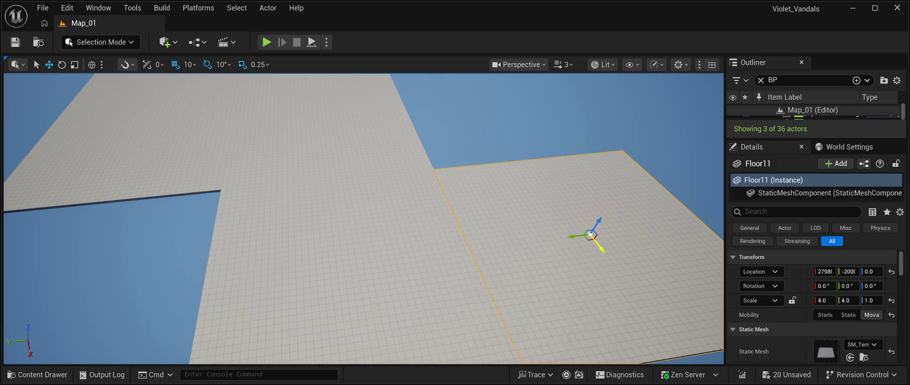
mouse_move(534, 278)
mouse_down()
mouse_move(524, 289)
mouse_move(494, 289)
mouse_up()
drag(464, 170, 466, 169)
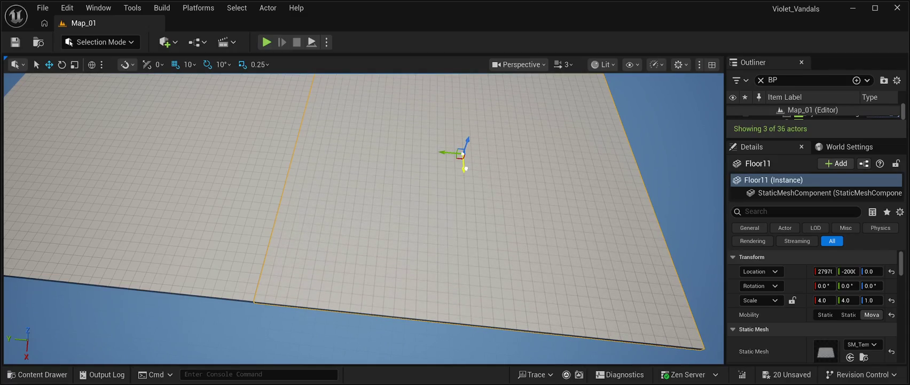
double_click(823, 114)
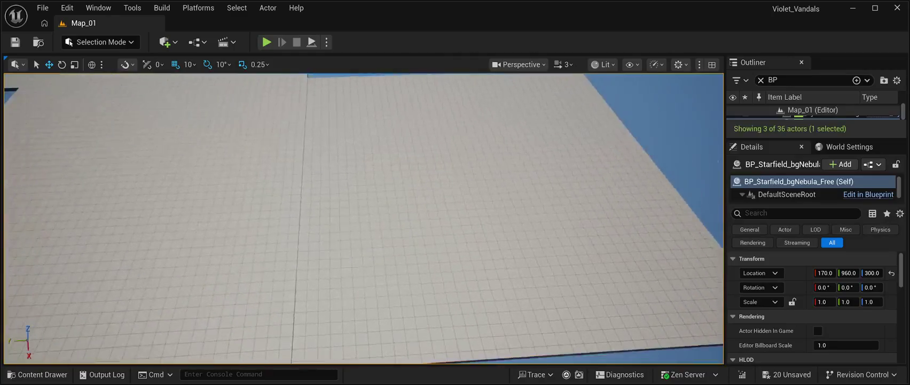
key(ctrl+z)
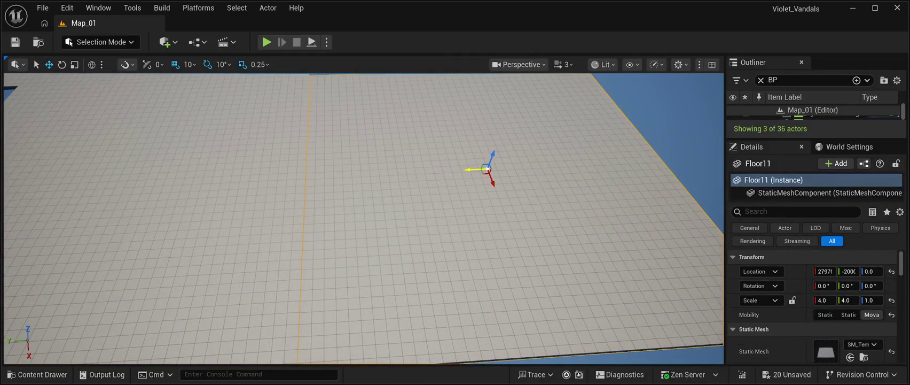
drag(471, 170, 491, 182)
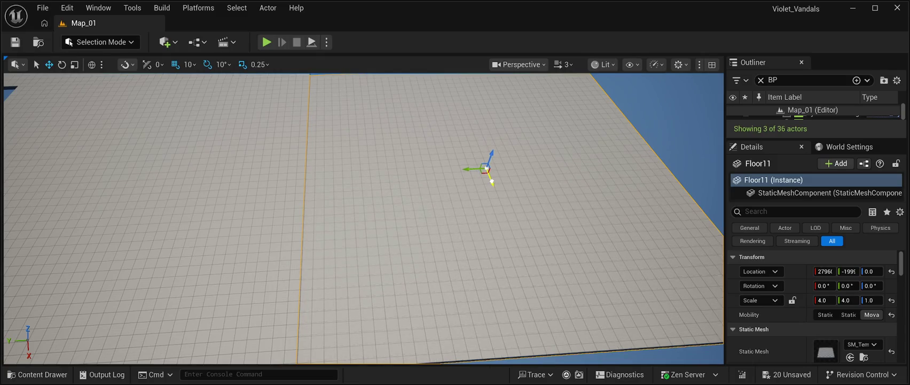
key(ctrl+z)
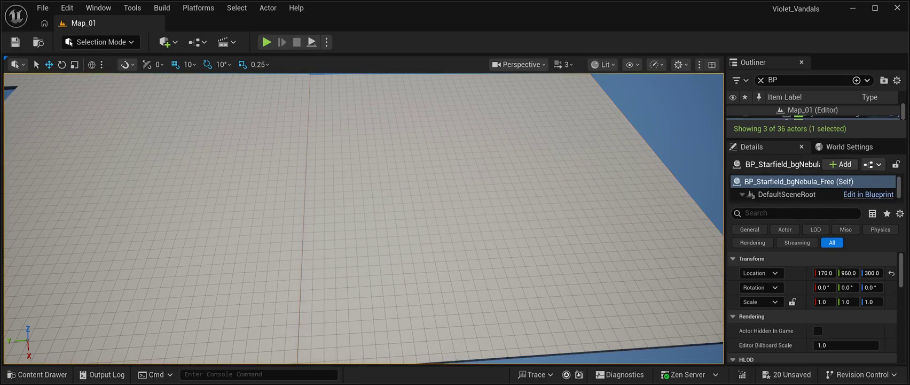
key(f)
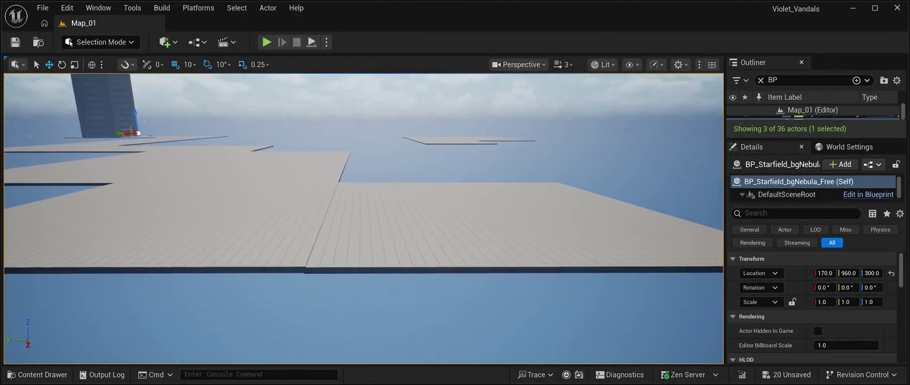
Raise Floor11 to Z 10 and shift it to X 27970, flush with its neighbour.
click(481, 224)
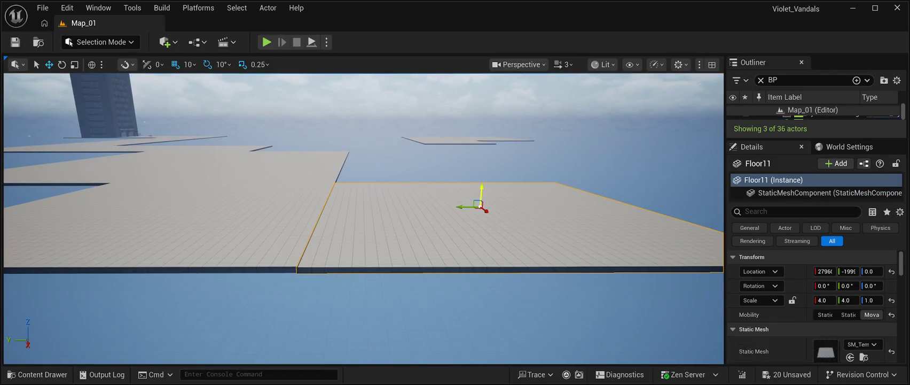
drag(481, 195, 481, 195)
scroll(482, 195, up, 5)
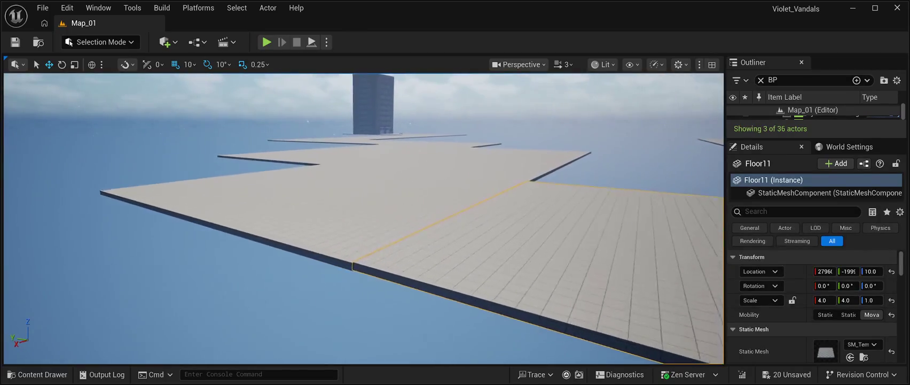
key(f)
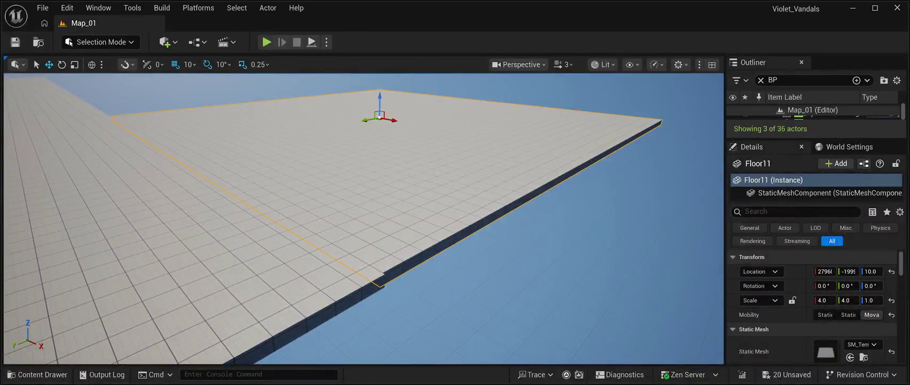
drag(393, 119, 394, 120)
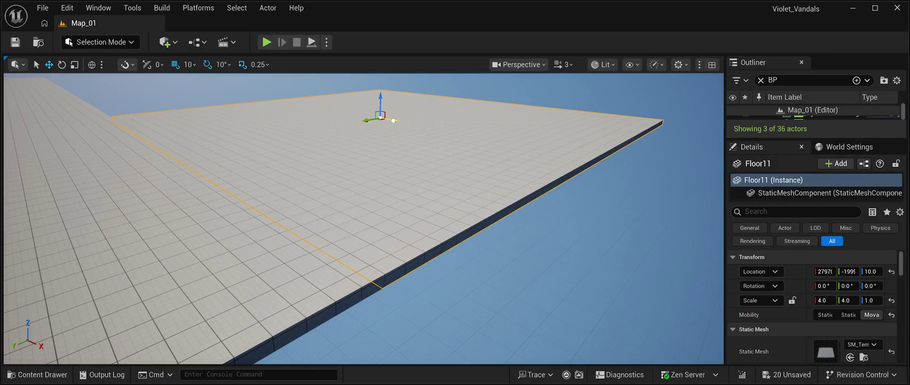
click(817, 114)
key(f)
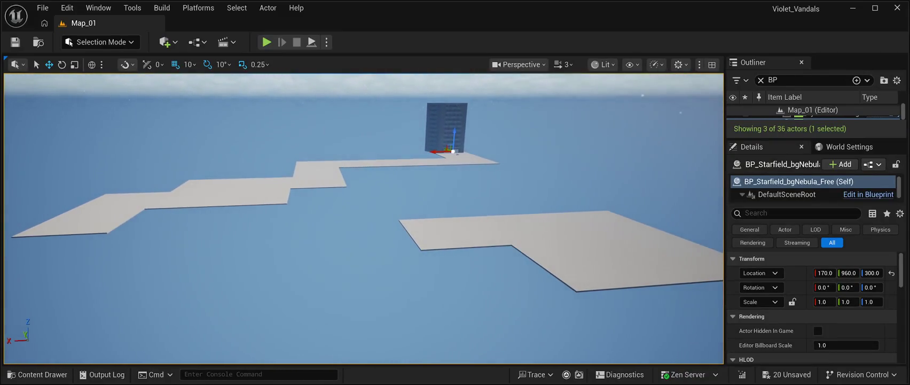
Drag Floor12 toward the near end of the path and bring the view down to it.
click(449, 229)
drag(445, 229, 16, 250)
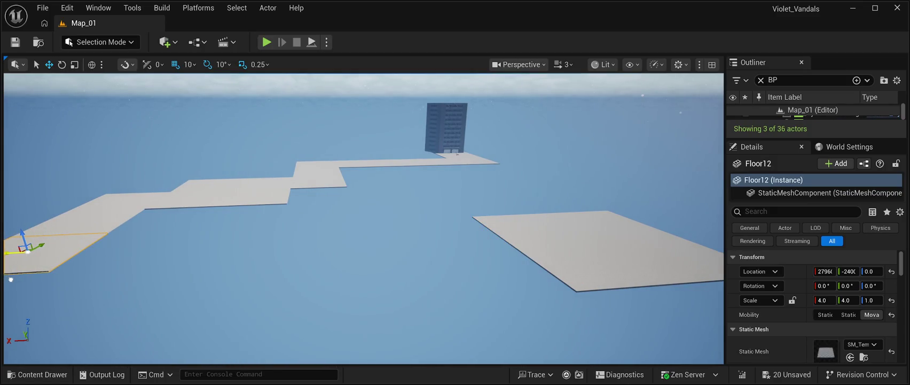
key(w)
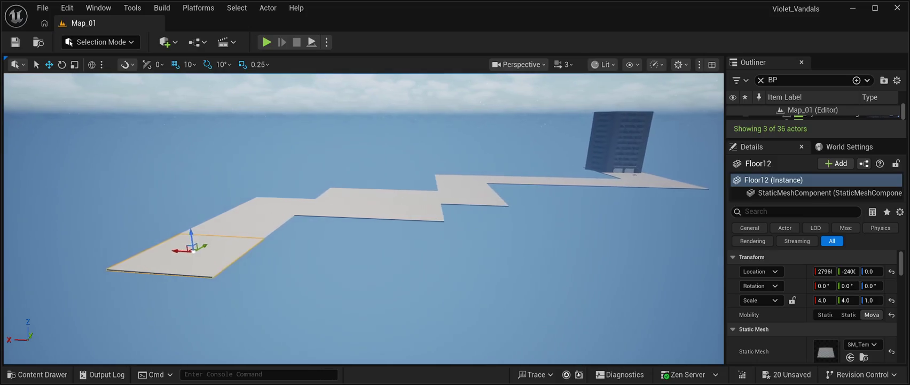
key(w)
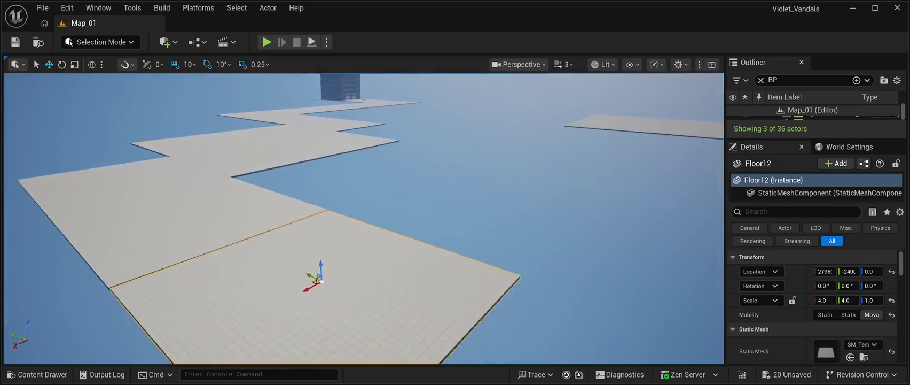
key(s)
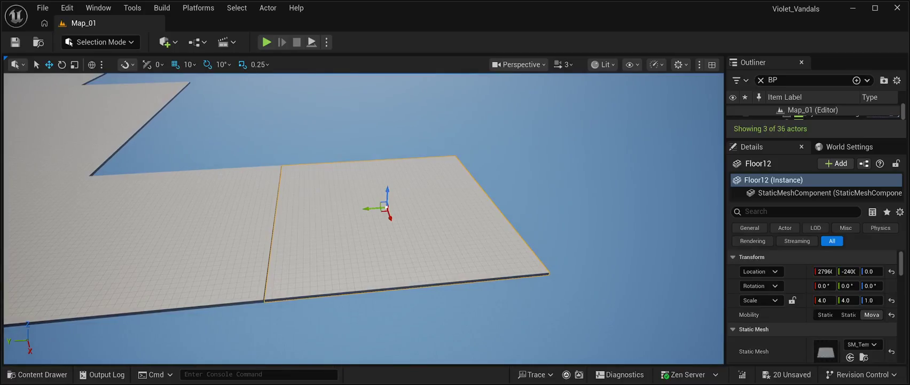
click(588, 118)
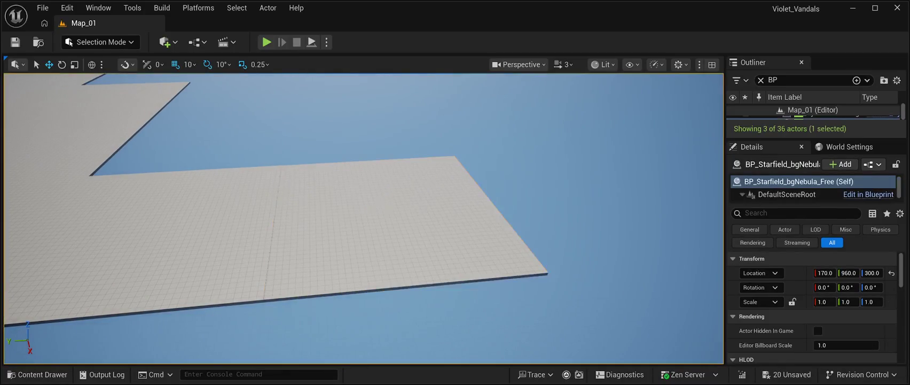
key(w)
key(a)
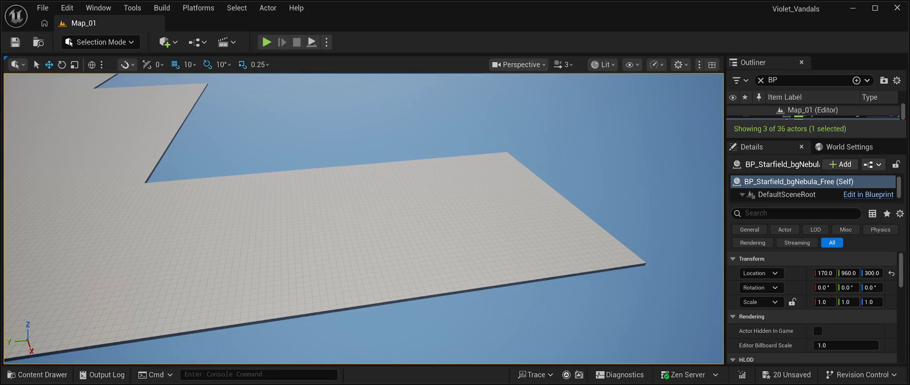
key(s)
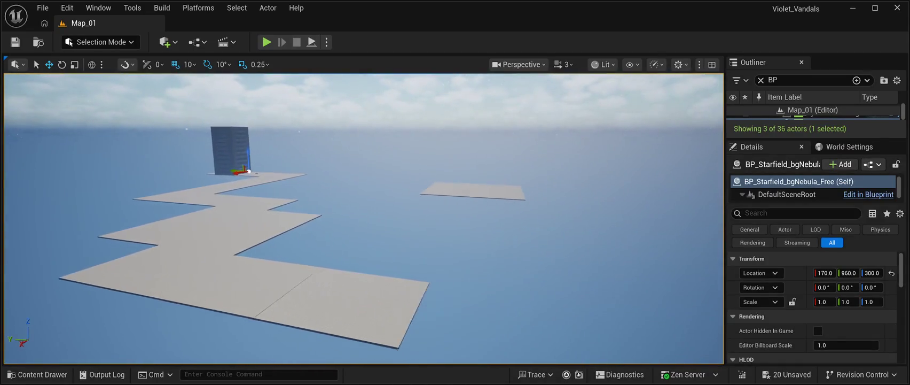
key(w)
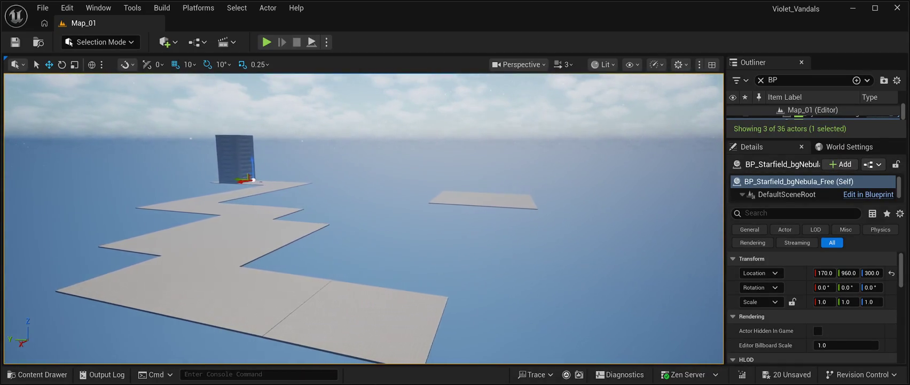
key(w)
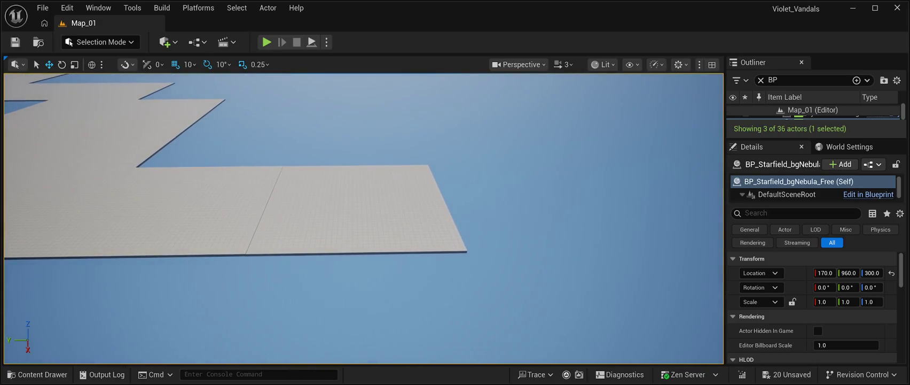
Reselect Floor12 and nudge it toward its neighbour, checking the seam.
click(342, 213)
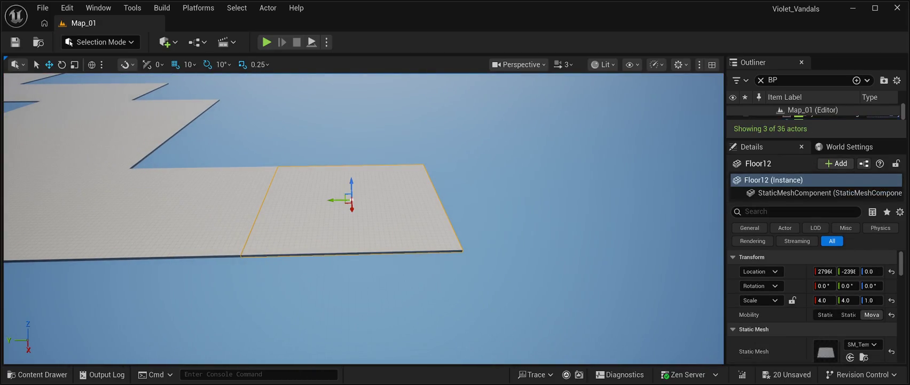
click(335, 200)
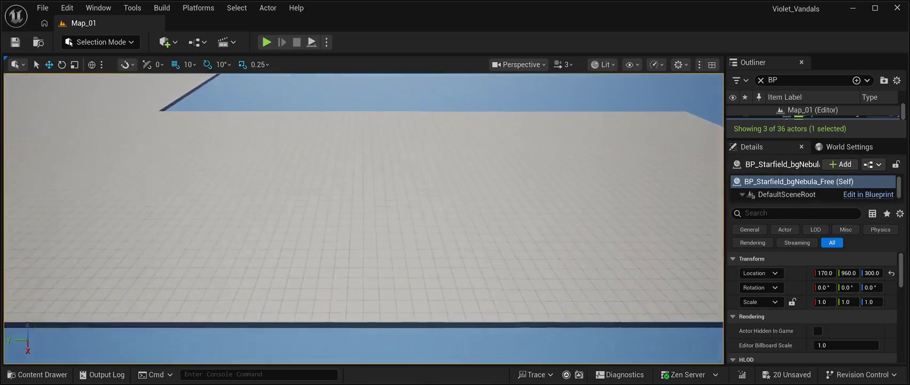
click(508, 184)
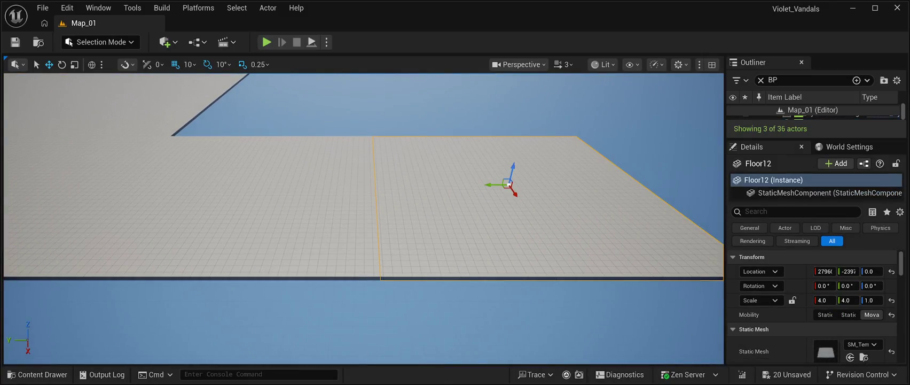
drag(490, 185, 493, 186)
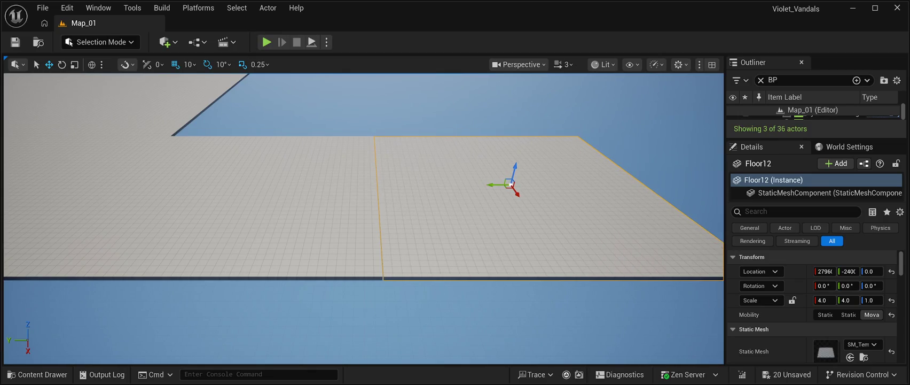
click(493, 107)
key(ctrl+z)
click(493, 107)
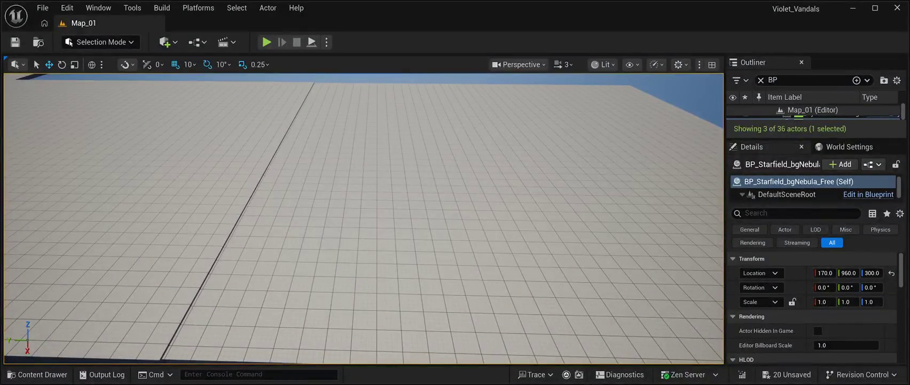
click(363, 219)
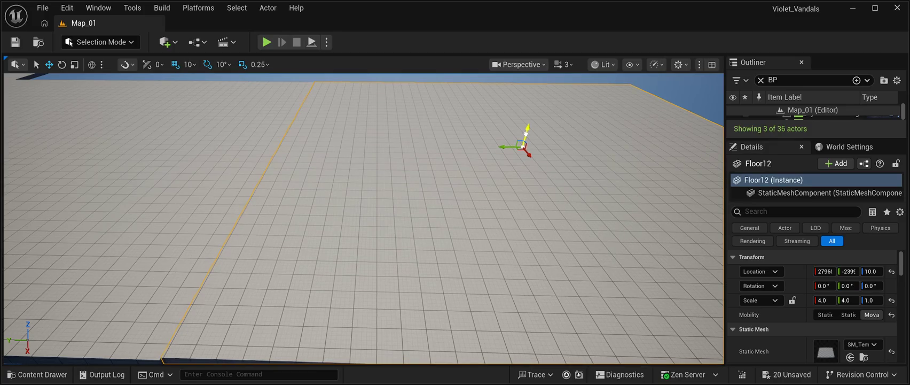
double_click(812, 114)
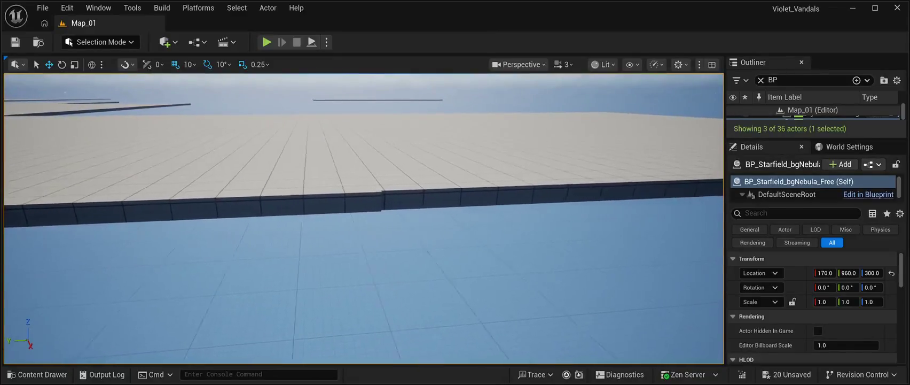
key(ctrl+z)
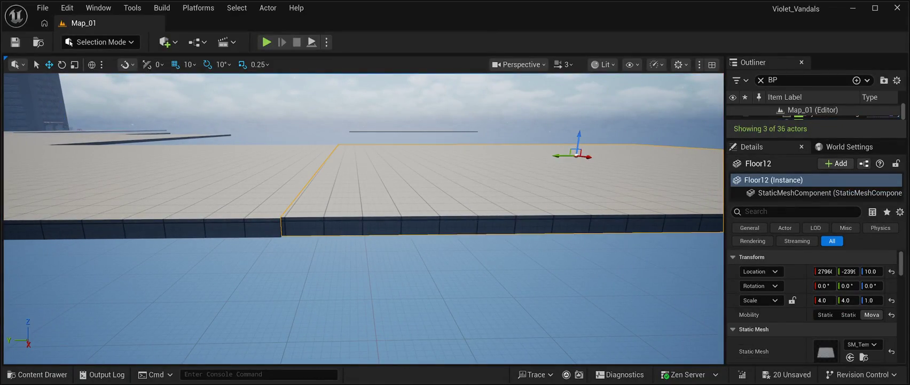
key(ctrl+z)
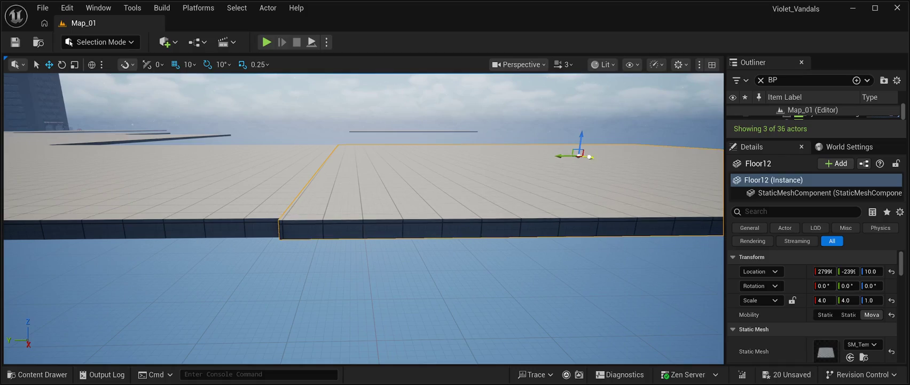
With grid snap set to 5, slide Floor12 along X until flush with Floor11.
mouse_move(589, 157)
mouse_down()
mouse_move(569, 153)
mouse_move(589, 156)
mouse_up()
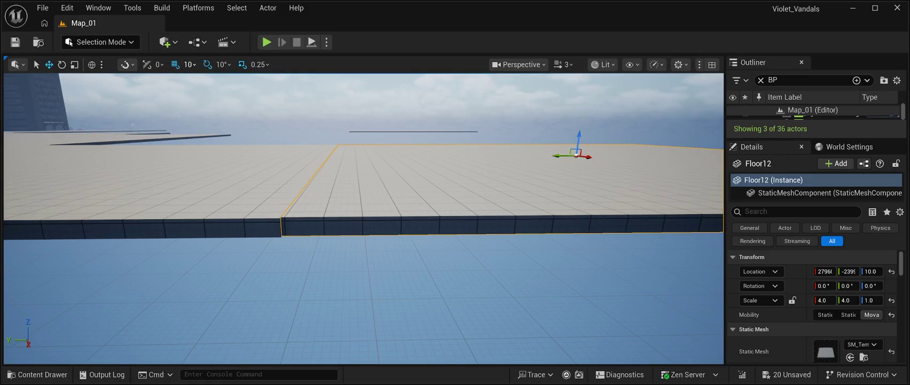
key(bracketleft)
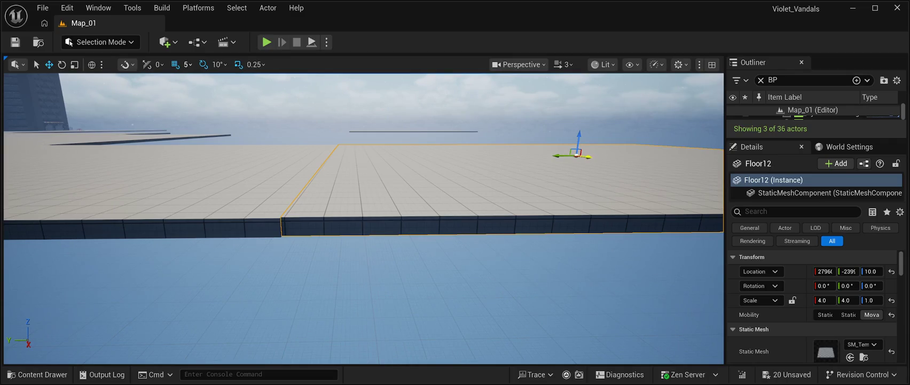
mouse_move(589, 158)
mouse_down()
mouse_move(589, 123)
mouse_move(567, 192)
mouse_move(550, 208)
mouse_move(527, 208)
mouse_up()
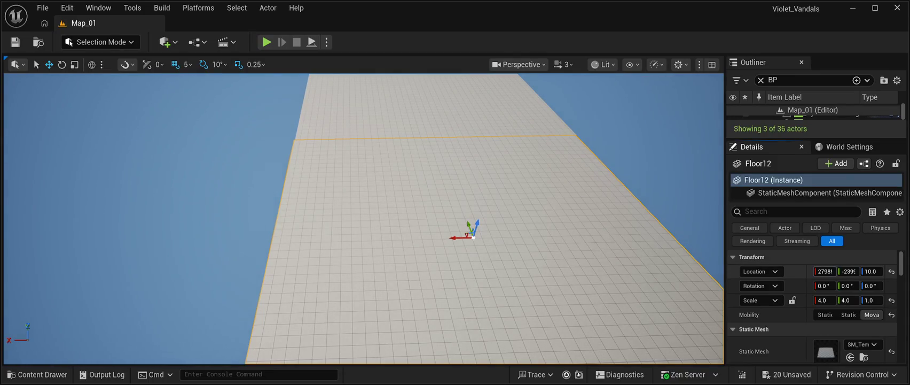
mouse_move(458, 237)
mouse_down()
mouse_move(511, 269)
mouse_move(517, 245)
mouse_move(523, 275)
mouse_up()
click(812, 113)
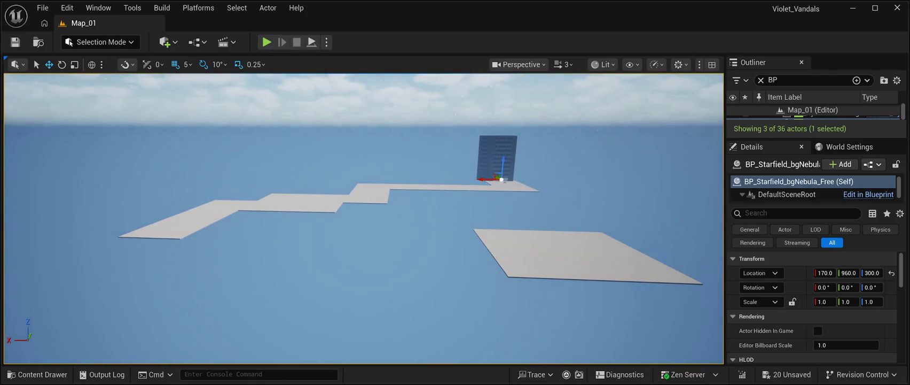
Select all five platform tiles and drag them next to the zigzag path.
click(588, 256)
ctrl+click(518, 243)
mouse_move(510, 235)
mouse_down()
mouse_move(178, 225)
mouse_move(182, 251)
mouse_move(209, 207)
mouse_move(267, 201)
mouse_up()
key(f)
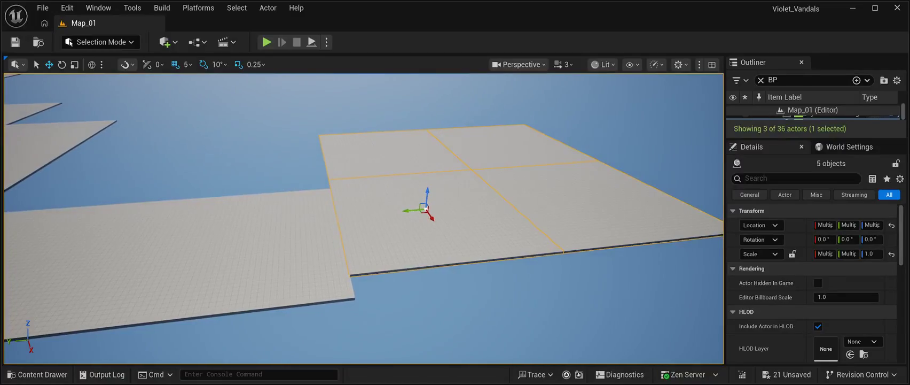
scroll(431, 216, up, 2)
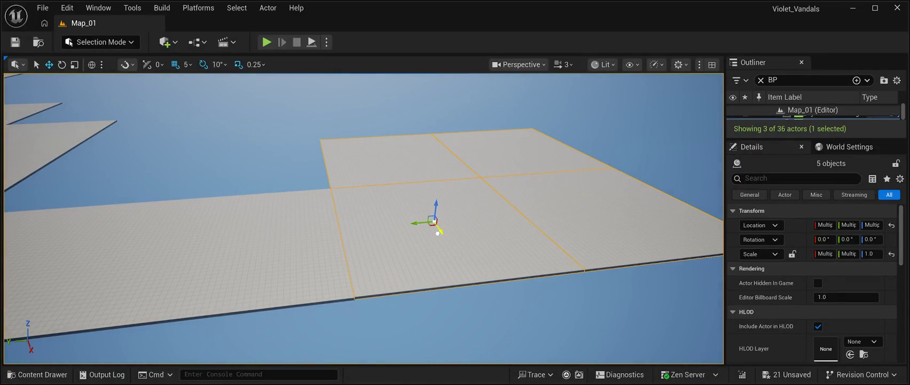
mouse_move(437, 232)
mouse_down()
mouse_move(396, 229)
mouse_move(438, 240)
mouse_up()
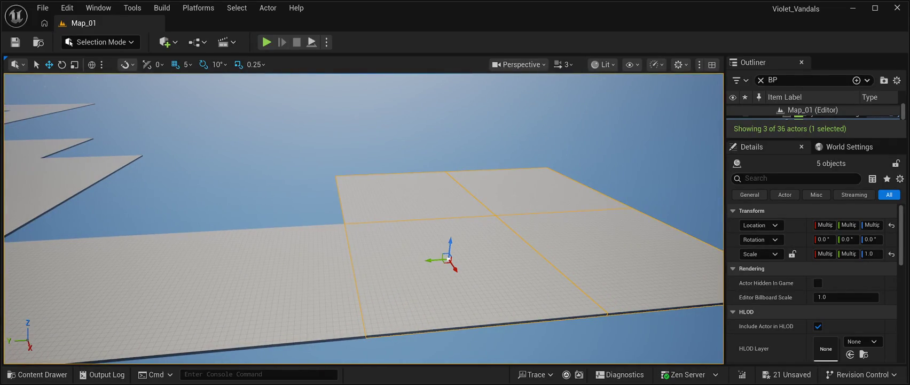
drag(437, 240, 433, 181)
Slide the platform along Y until its edge lines up with the adjoining path.
drag(571, 112, 568, 111)
key(Right)
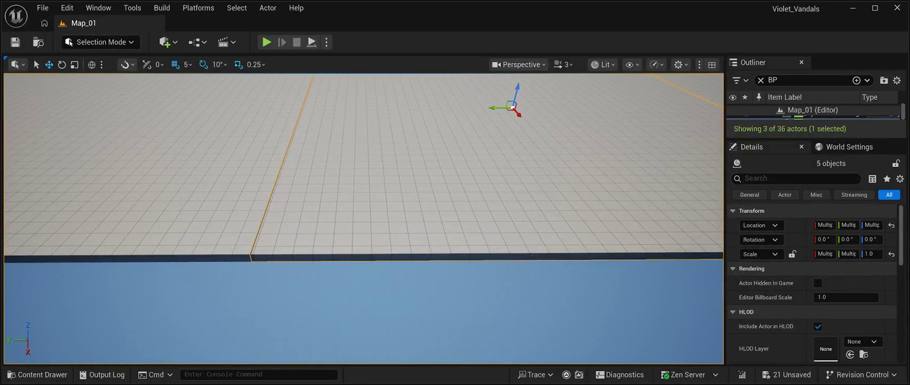
key(Left)
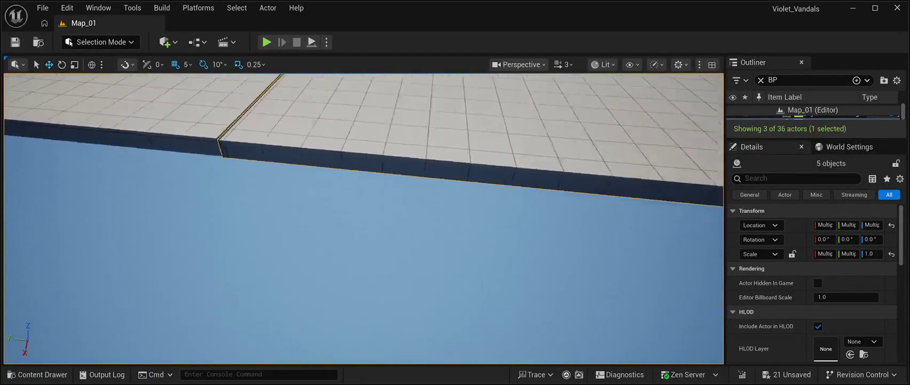
key(Down)
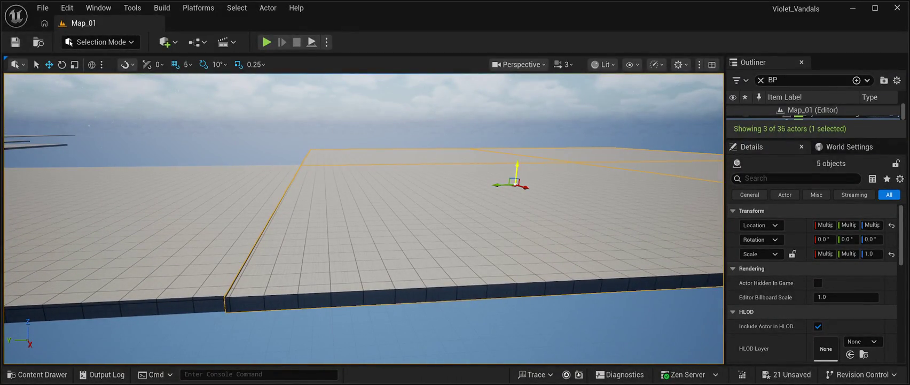
key(Down)
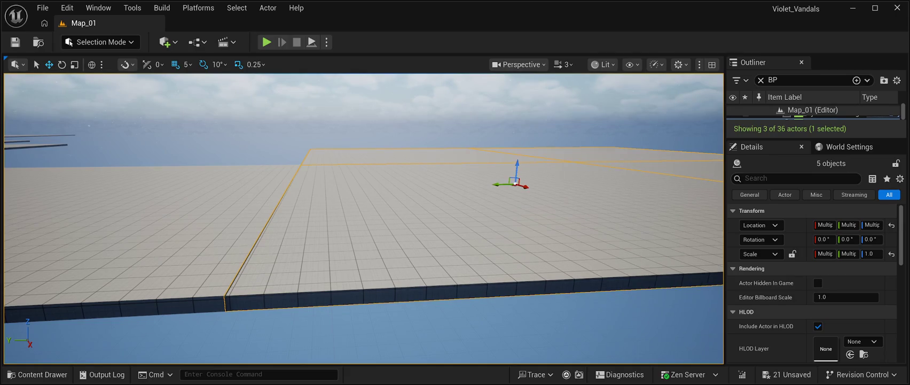
key(Left)
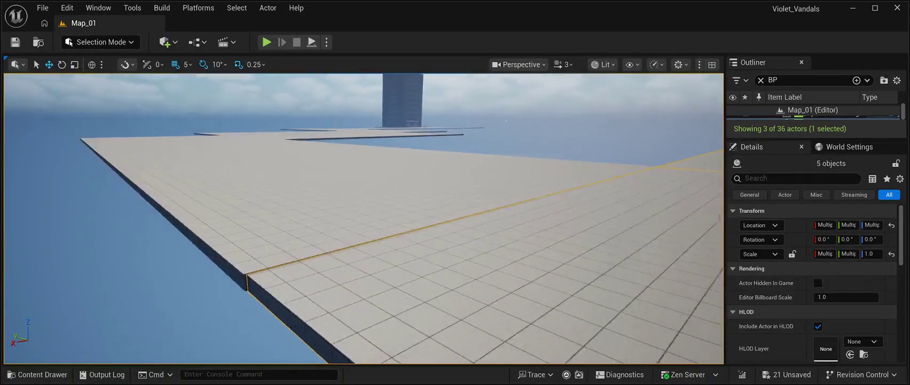
key(Right)
key(Down)
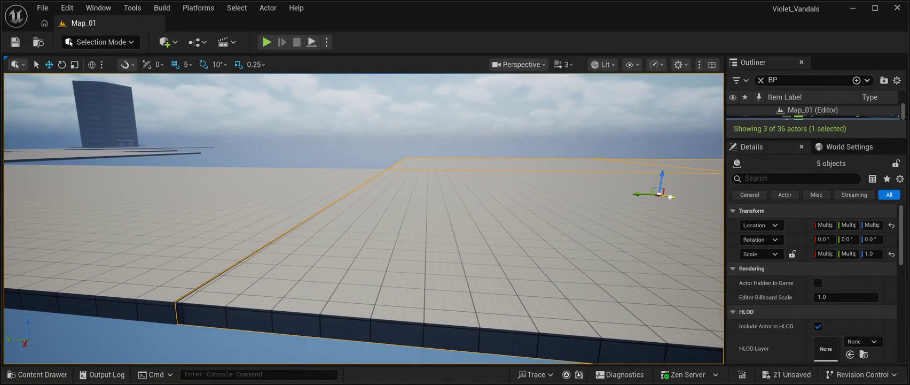
key(Down)
drag(670, 197, 671, 196)
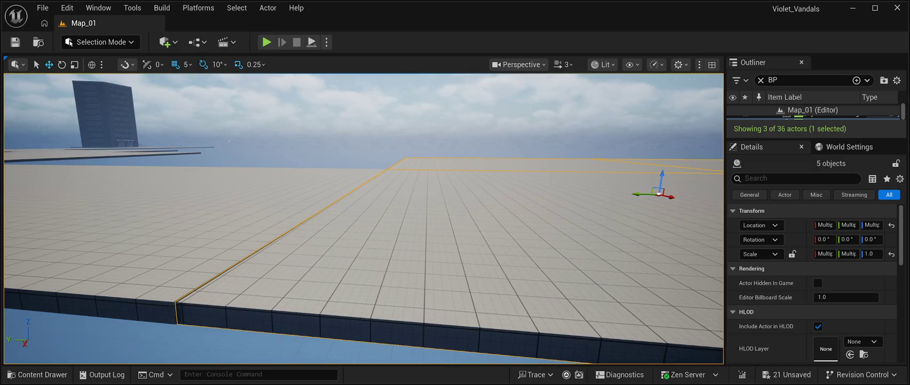
click(671, 197)
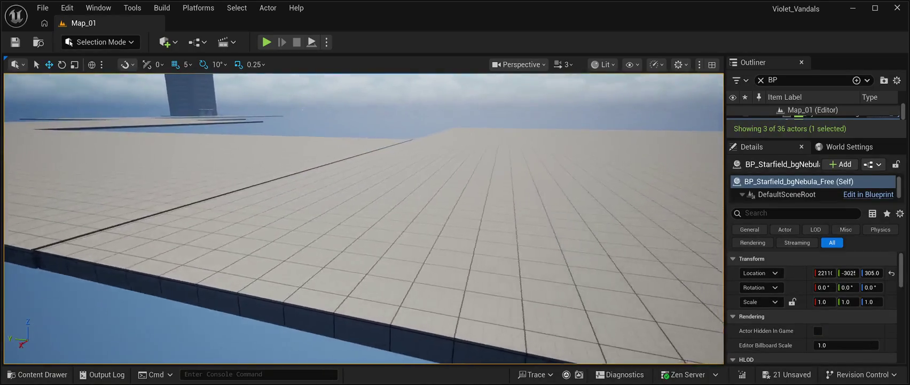
Set Floor13's Location Z to 2, then raise it step by step to 9.
click(459, 173)
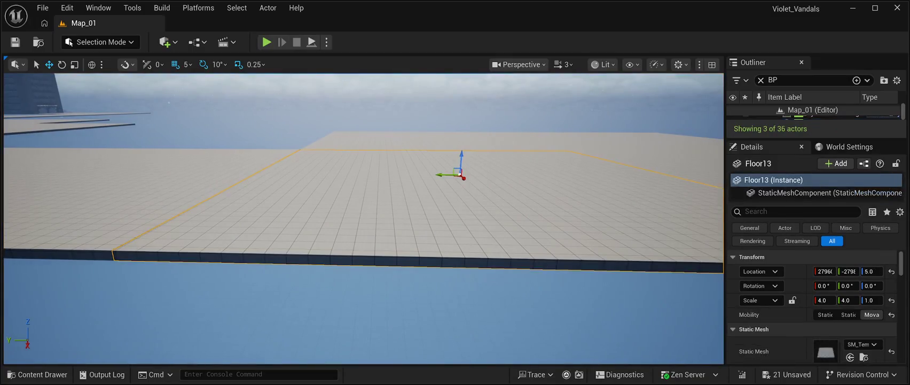
mouse_move(461, 160)
mouse_down()
mouse_move(475, 173)
mouse_move(521, 172)
mouse_move(489, 139)
mouse_up()
click(489, 142)
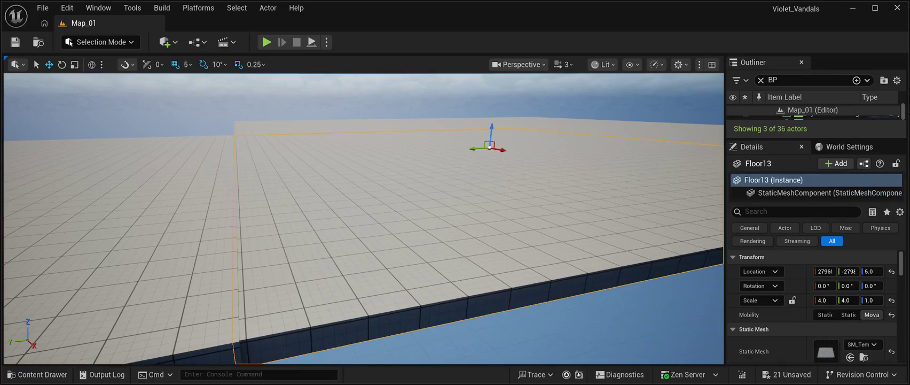
click(872, 271)
text(2)
key(Return)
mouse_move(872, 271)
mouse_down()
mouse_move(887, 271)
mouse_move(875, 271)
mouse_up()
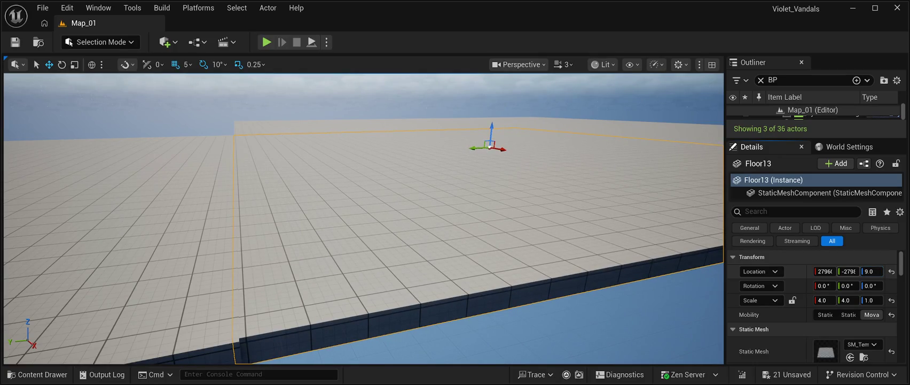
Nudge Floor13's Location X and Y so it meets the neighbouring tile.
drag(825, 271, 828, 271)
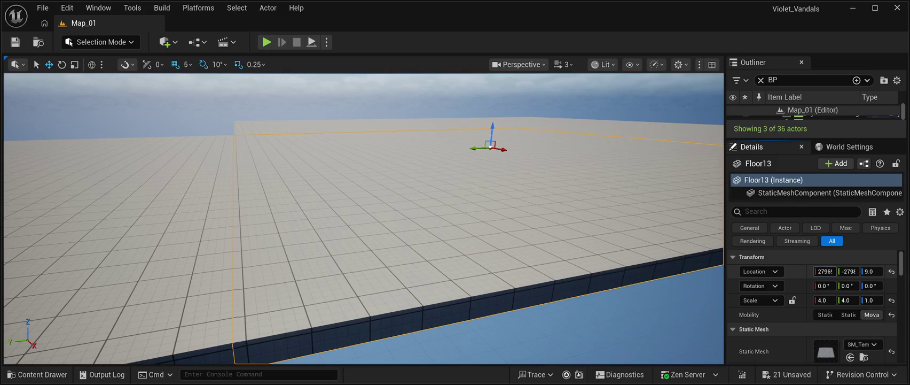
drag(850, 271, 848, 271)
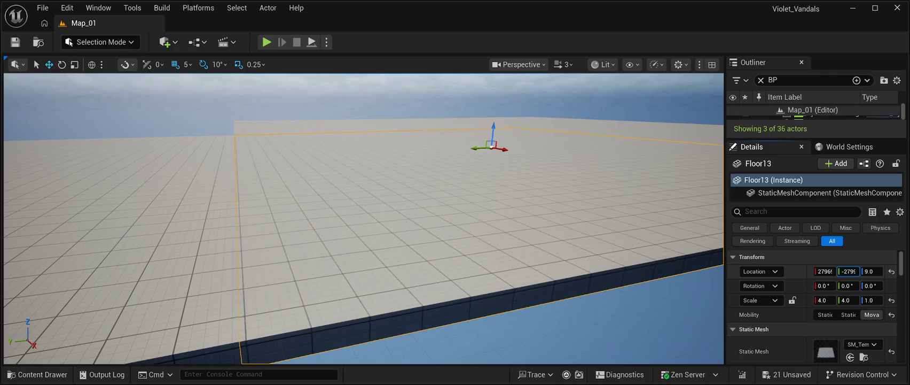
double_click(812, 114)
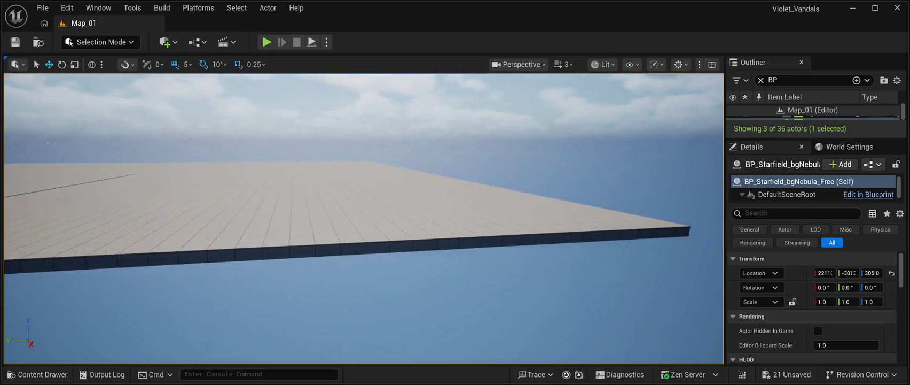
Select Floor13, shift it slightly along Y, and set its Location Z to 0.
click(320, 203)
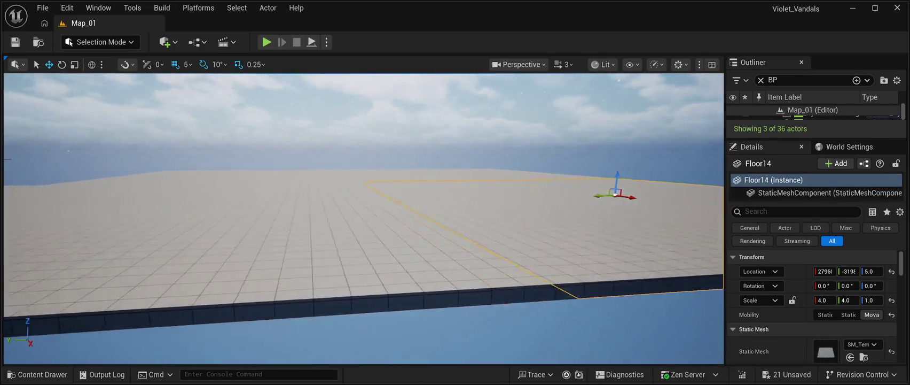
click(213, 224)
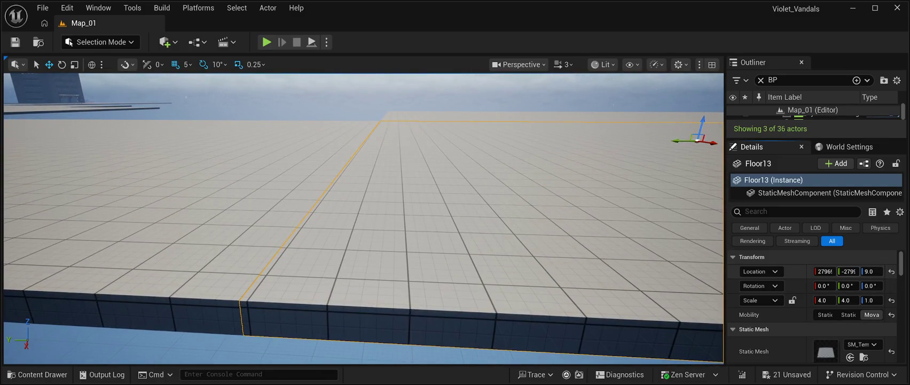
mouse_move(849, 271)
mouse_down()
mouse_move(860, 271)
mouse_move(852, 271)
mouse_up()
drag(872, 271, 871, 270)
click(870, 271)
text(0)
key(Return)
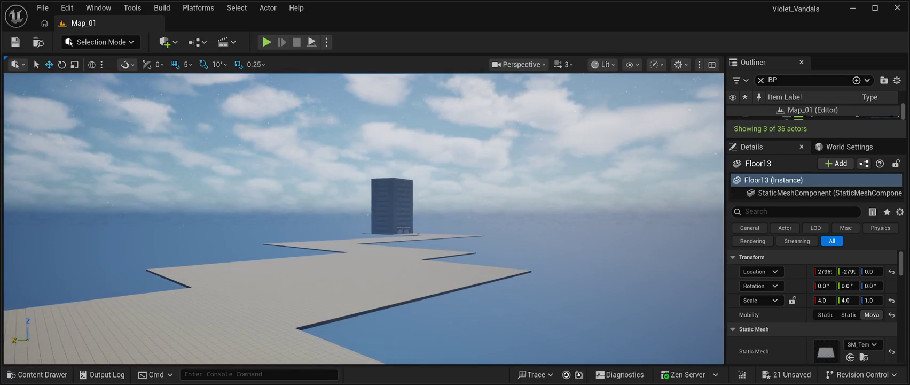
Inspect the path's floor tiles and lower the raised Floor10 to height 0.0.
click(453, 235)
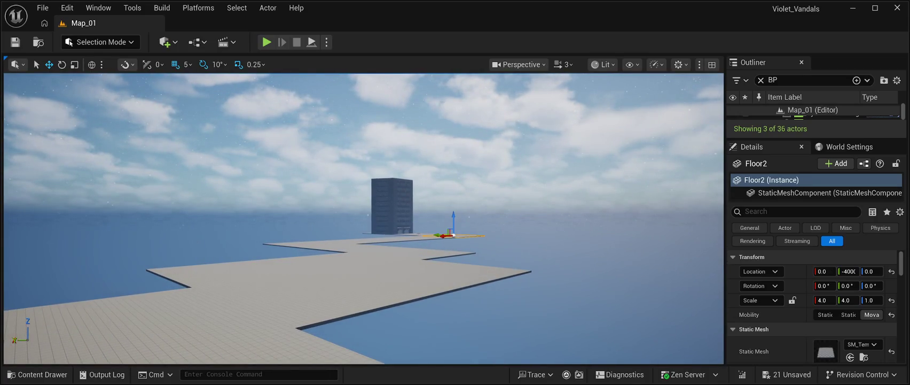
click(394, 238)
click(357, 240)
click(308, 243)
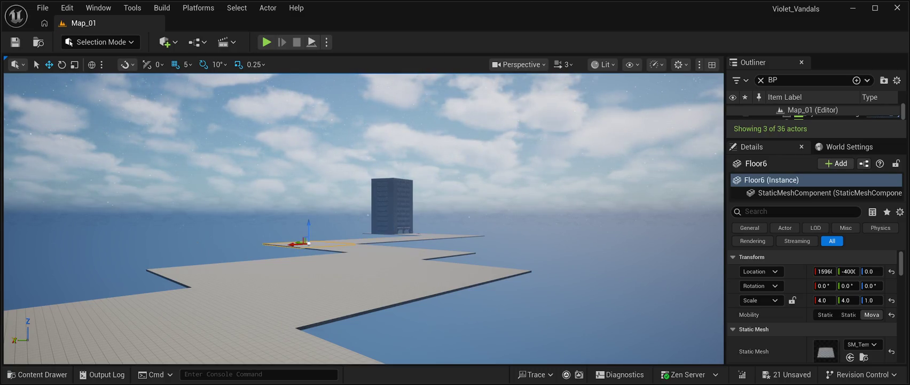
click(433, 269)
click(323, 288)
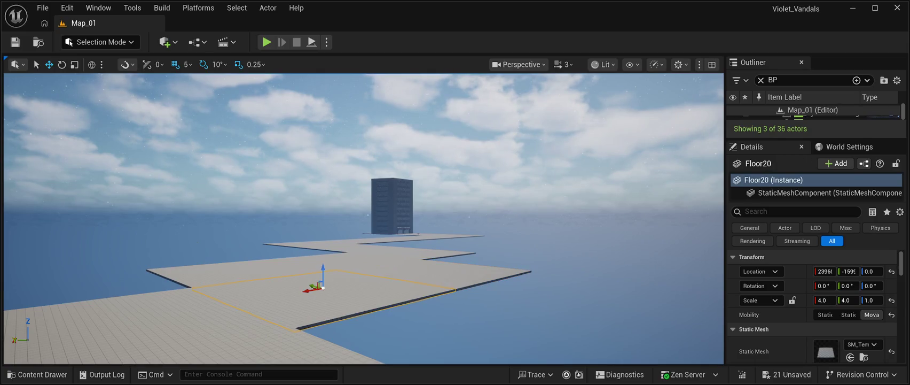
click(480, 278)
key(f)
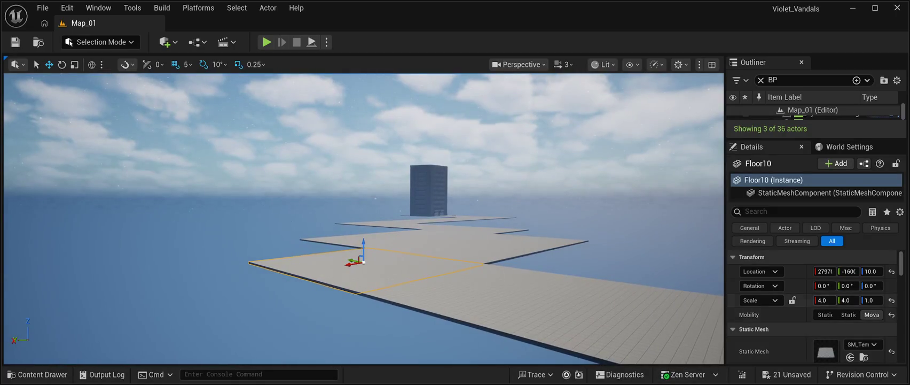
click(871, 271)
text(0.0)
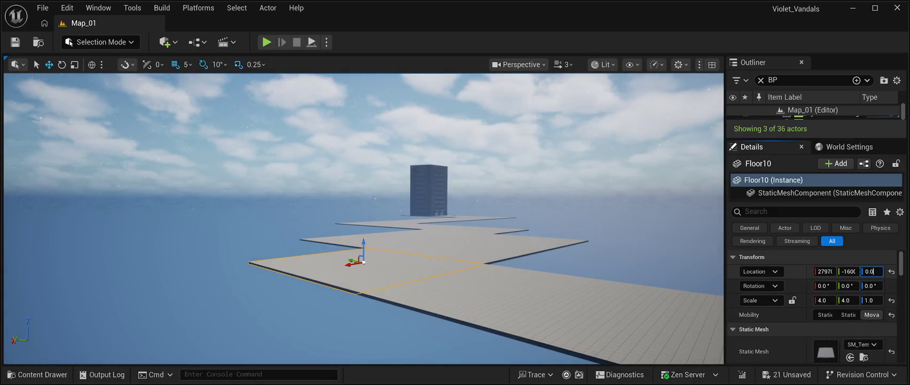
key(Return)
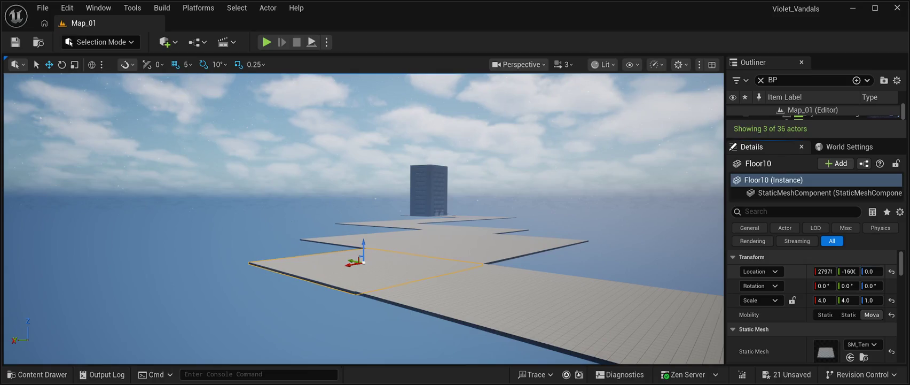
Lower the raised Floor11 tile to height 0.
key(w)
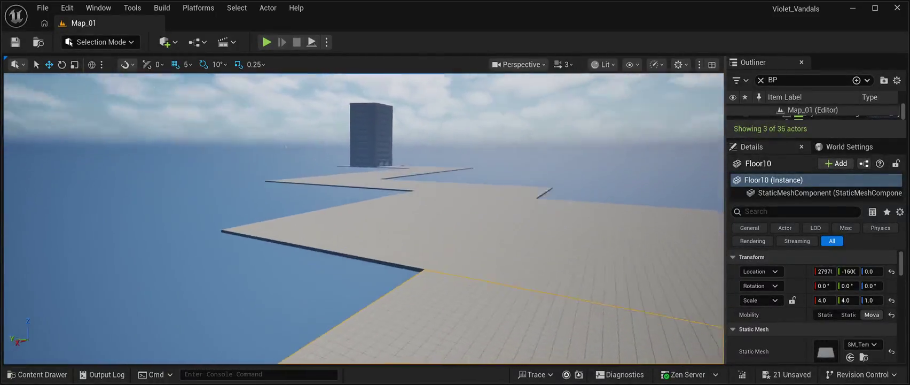
key(w)
click(383, 214)
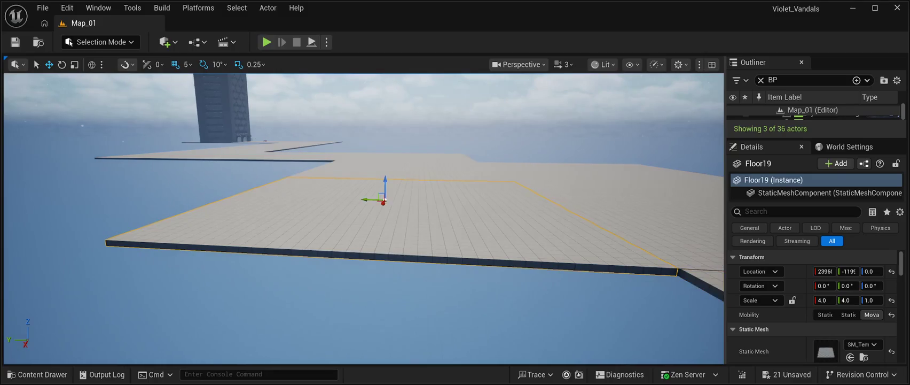
key(w)
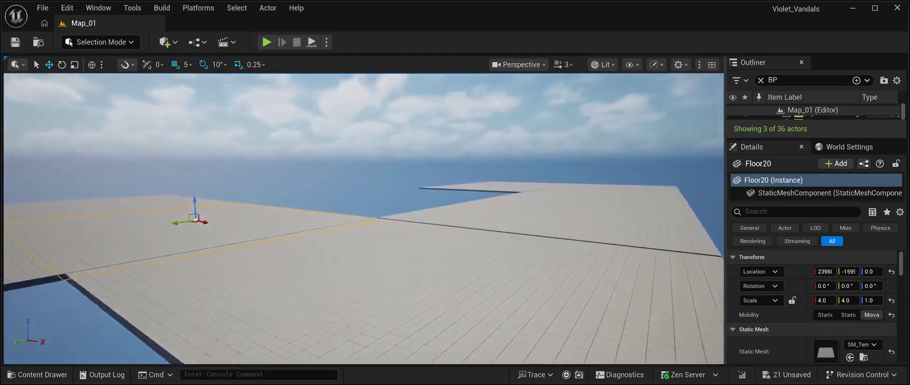
click(326, 208)
key(s)
click(501, 200)
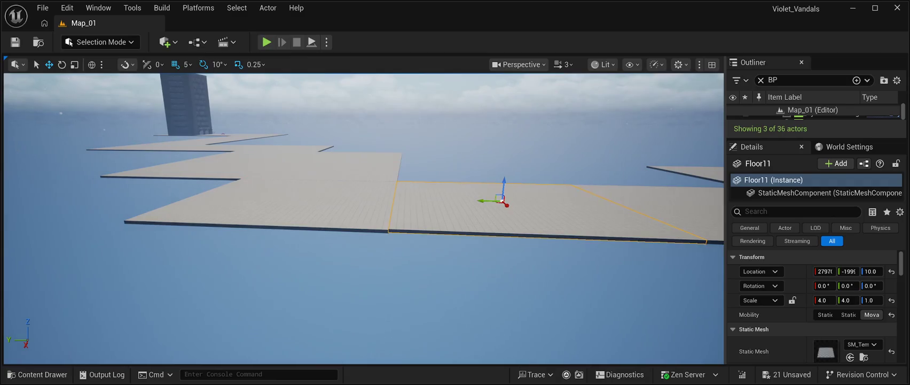
click(871, 271)
text(0)
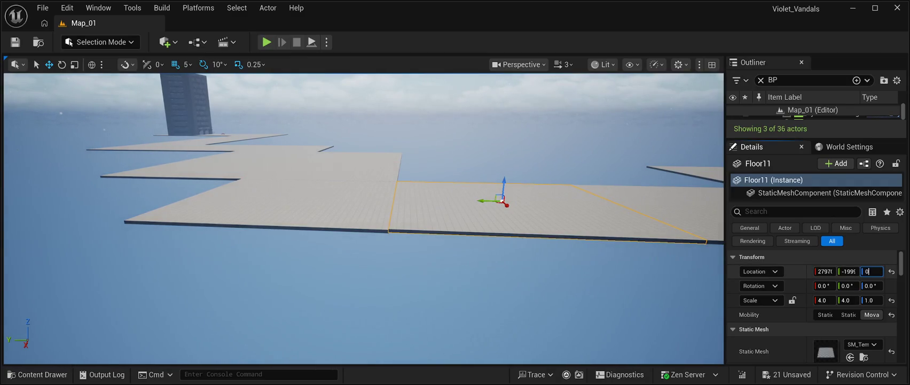
key(Return)
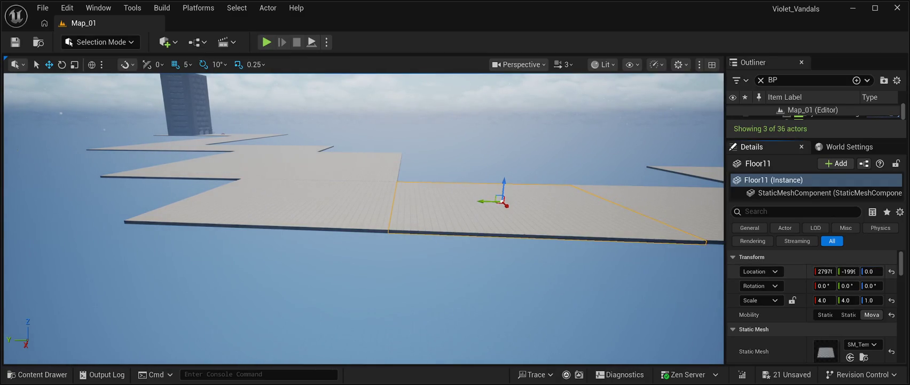
Lower Floor12 to height 0 and confirm Floor13 is already at 0.
key(d)
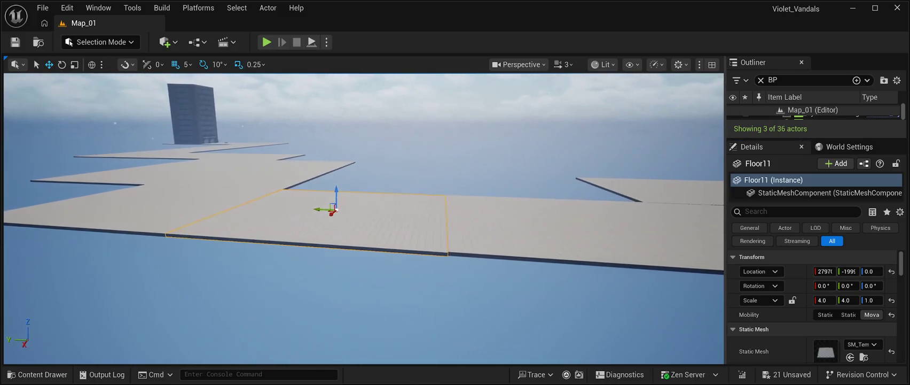
click(561, 227)
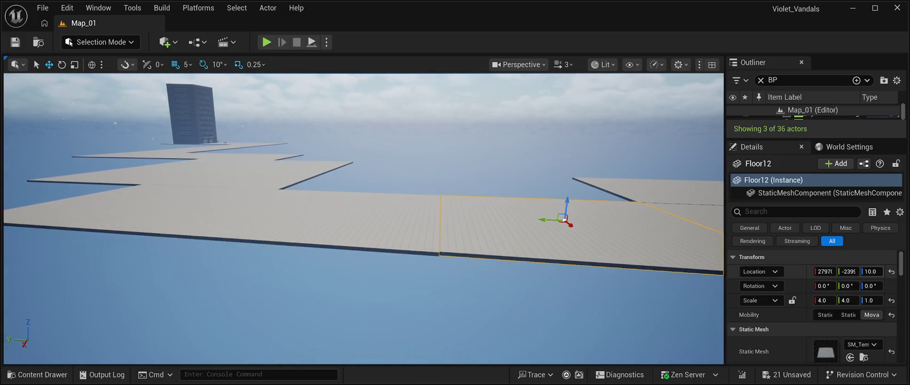
click(871, 271)
text(0)
key(Return)
key(f)
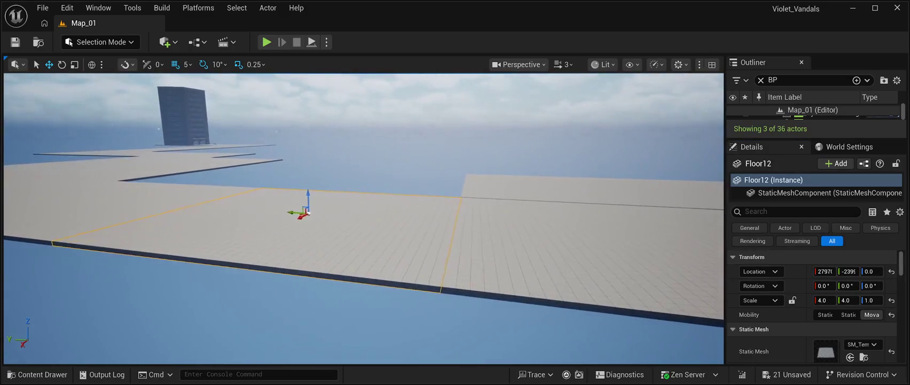
click(587, 251)
click(871, 271)
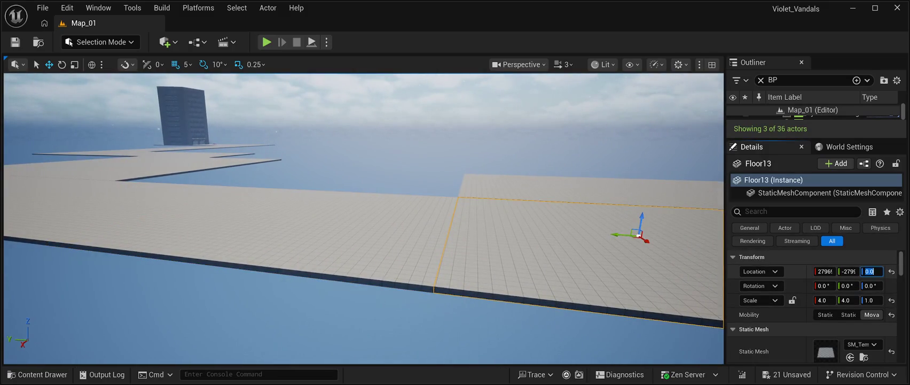
key(Return)
key(f)
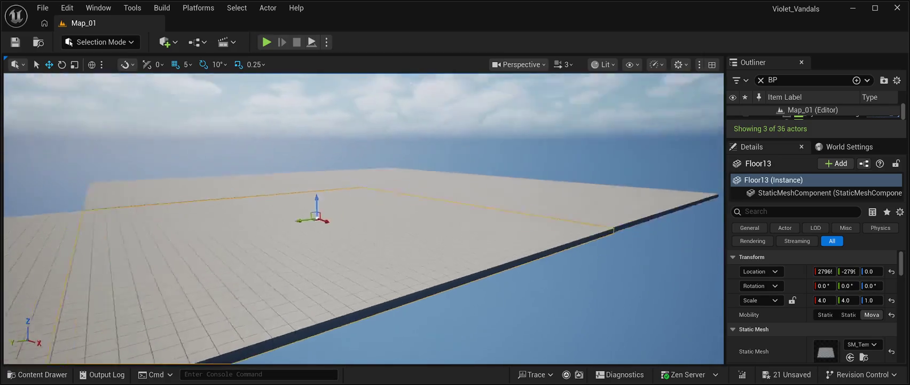
Lower Floor14, Floor16 and Floor15 to height 0.
click(524, 197)
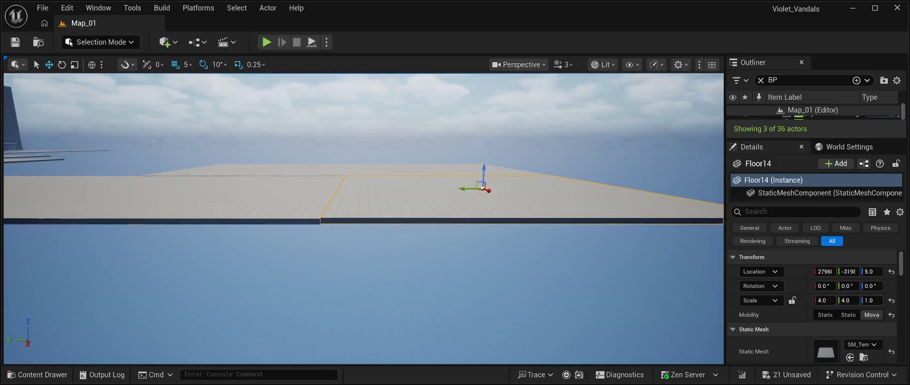
click(871, 271)
text(0)
key(Return)
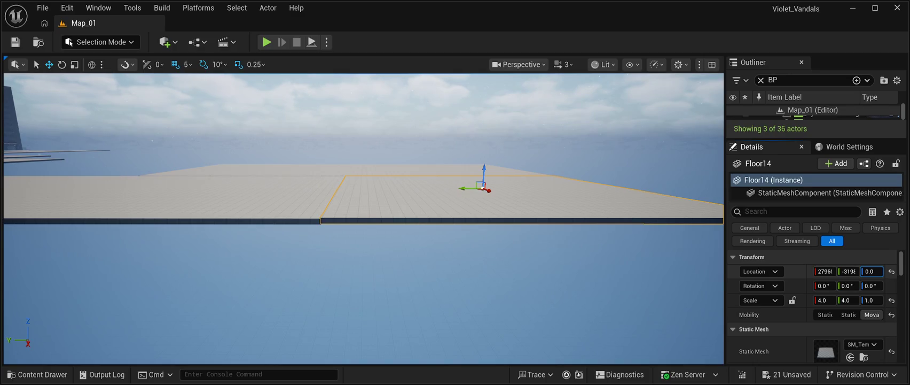
drag(363, 219, 371, 38)
key(ctrl+z)
key(f)
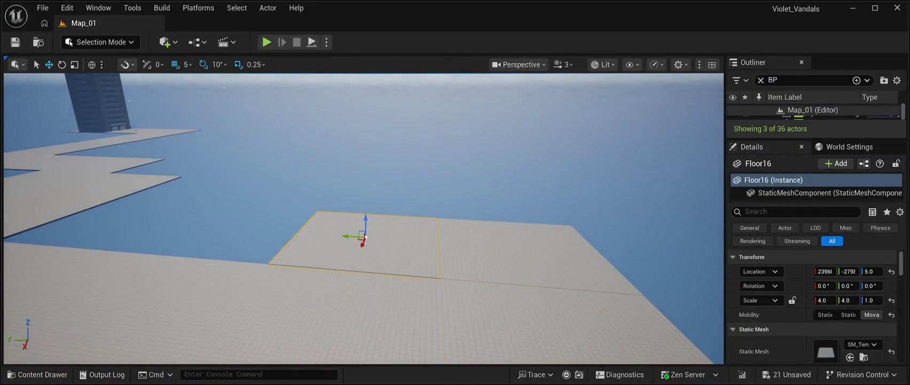
click(871, 271)
text(0)
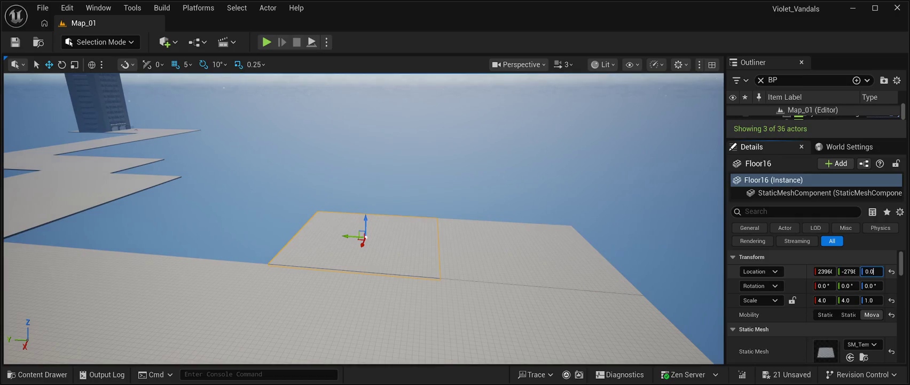
key(Return)
click(515, 247)
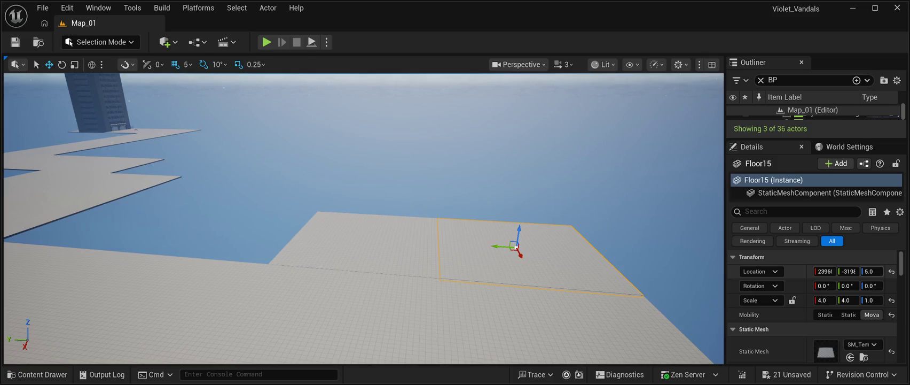
click(871, 272)
text(0.0)
key(Return)
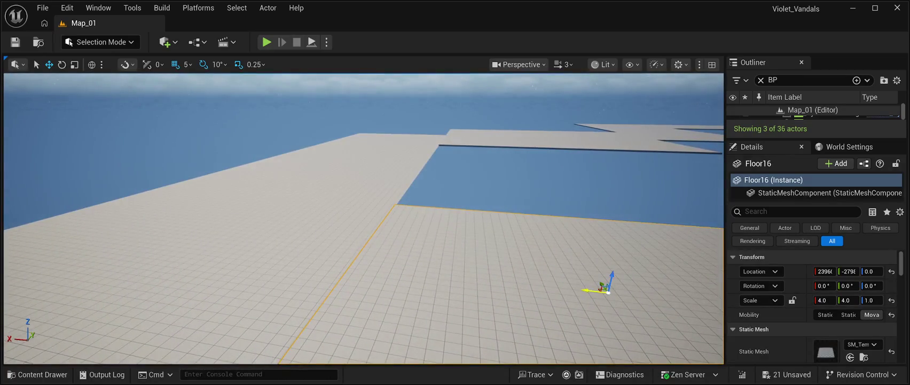
Slide Floor16 along X so its edge meets the neighbouring tile flush.
drag(593, 291, 591, 292)
click(507, 116)
key(f)
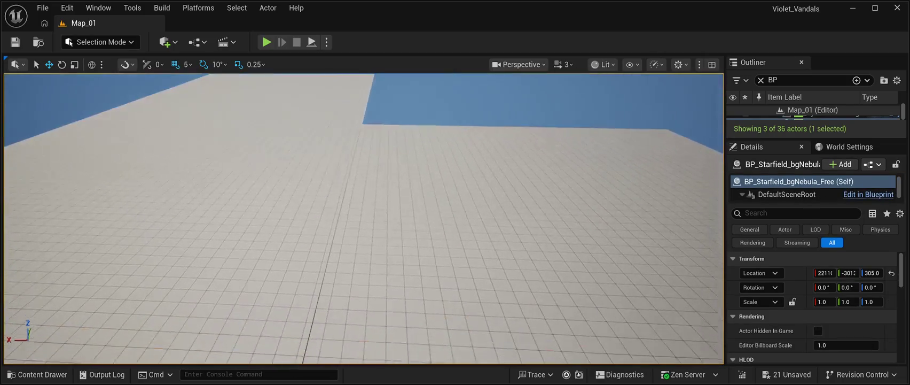
click(568, 190)
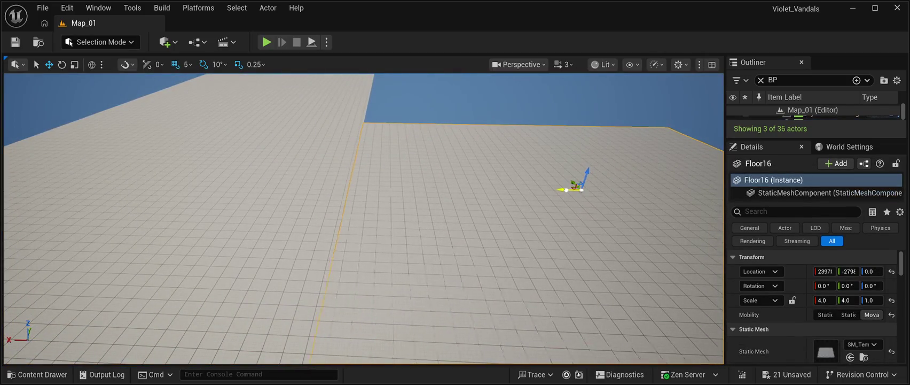
drag(562, 190, 560, 190)
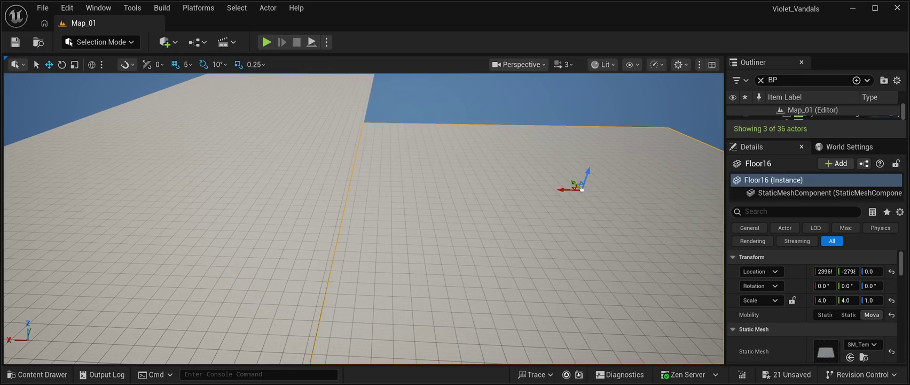
click(534, 102)
click(572, 190)
click(534, 101)
key(f)
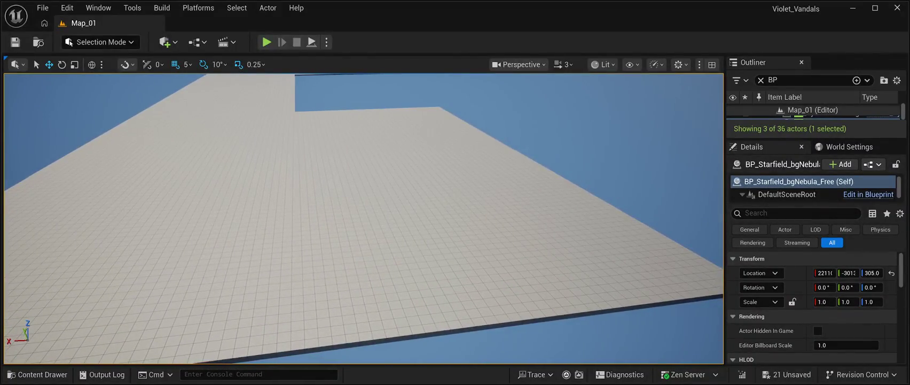
Nudge Floor15's Location X until its edge sits flush, checking the seam.
click(447, 203)
key(f)
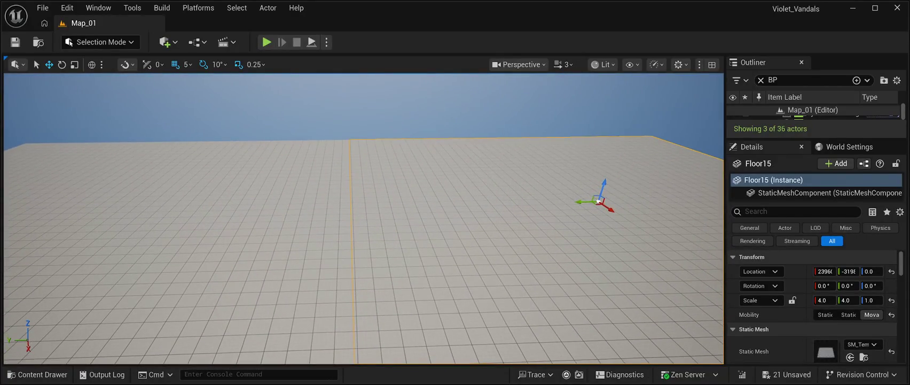
key(ctrl+z)
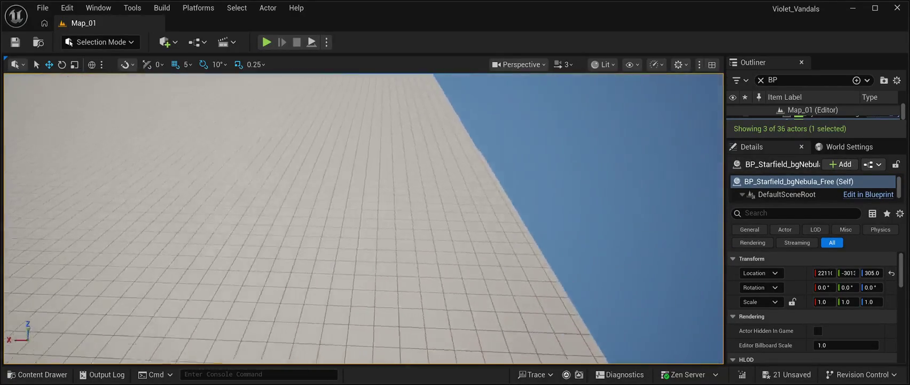
key(ctrl+y)
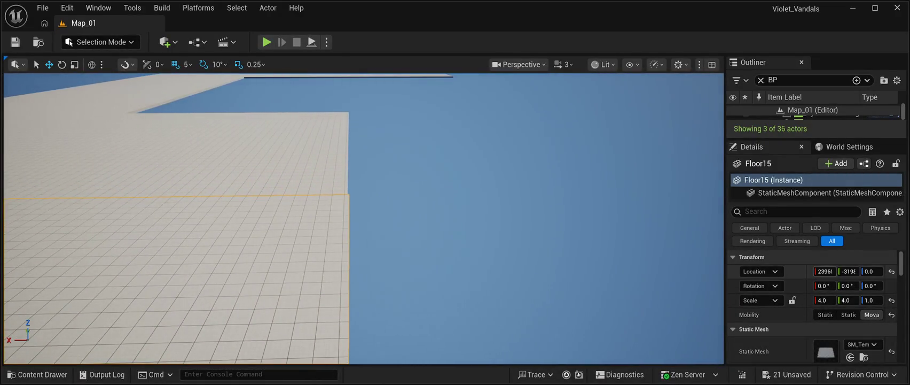
drag(825, 270, 833, 271)
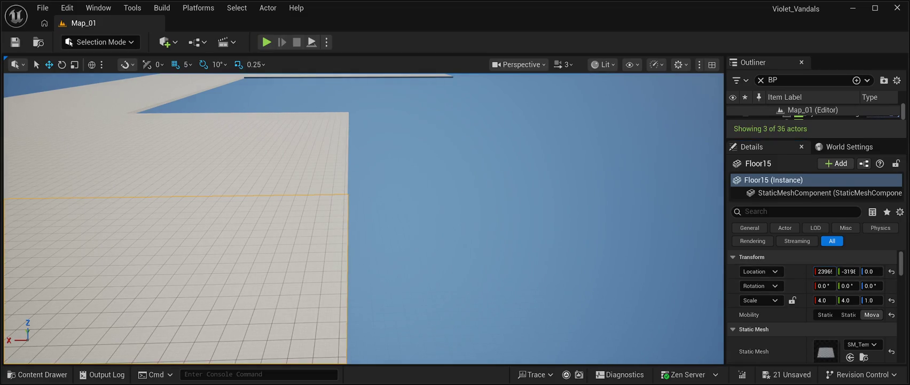
click(534, 213)
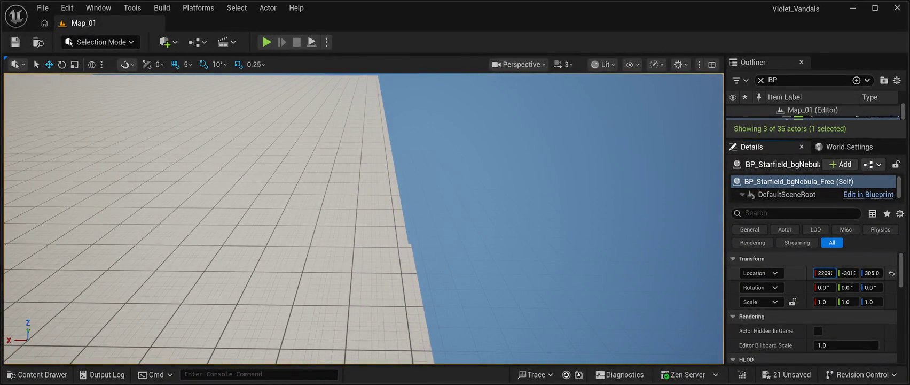
click(267, 240)
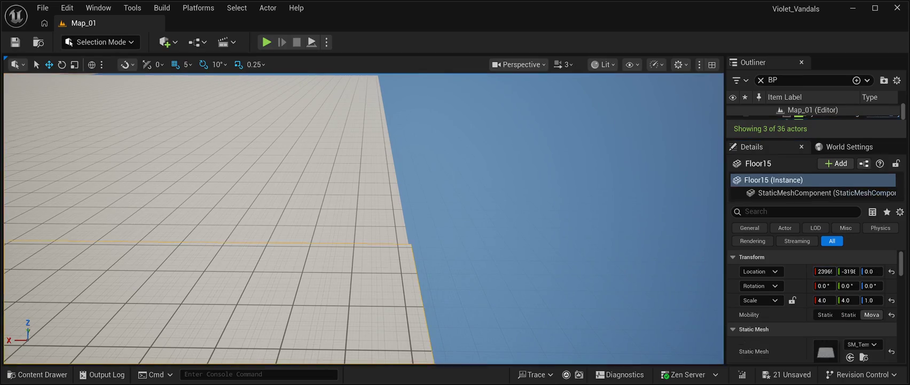
drag(824, 271, 840, 271)
click(534, 214)
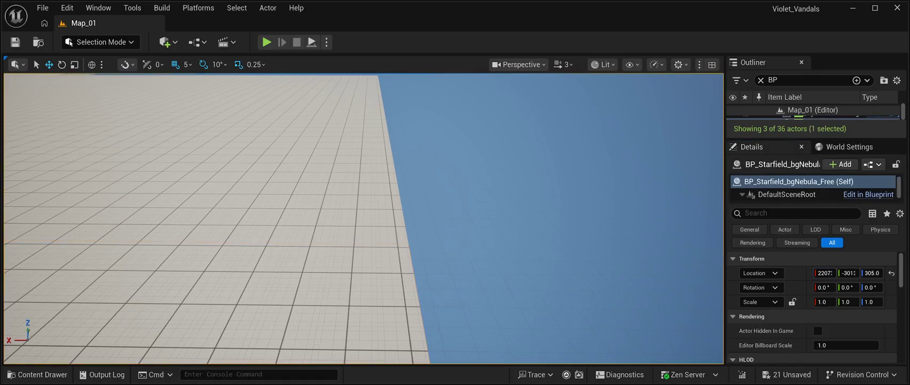
key(f)
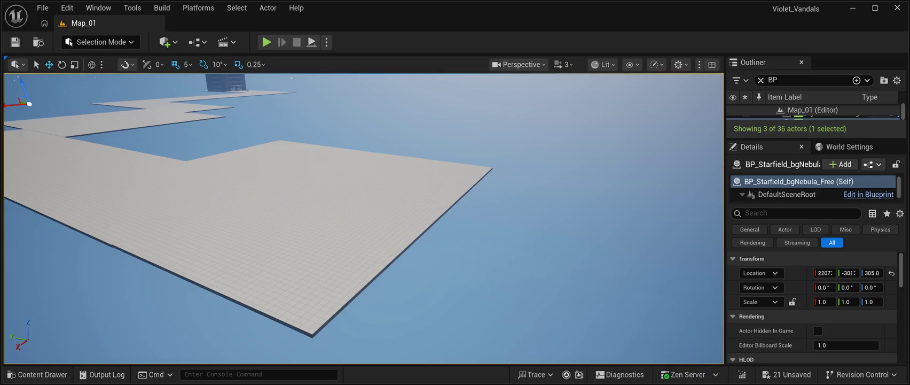
Survey the finished path, save Map_01, and launch Play In Editor.
key(f)
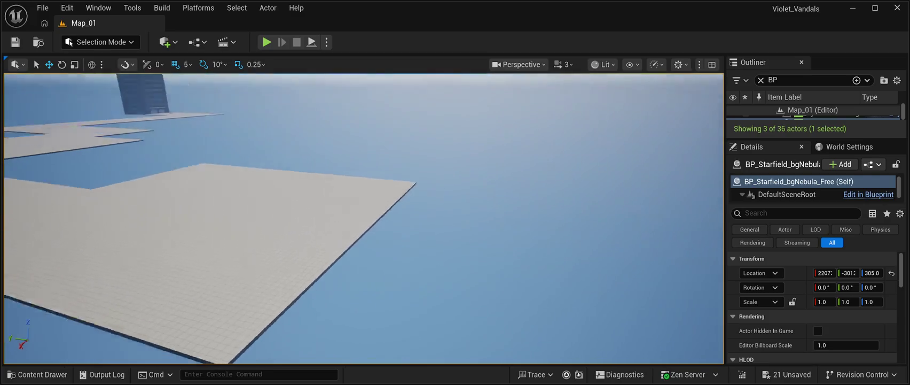
scroll(364, 217, up, 5)
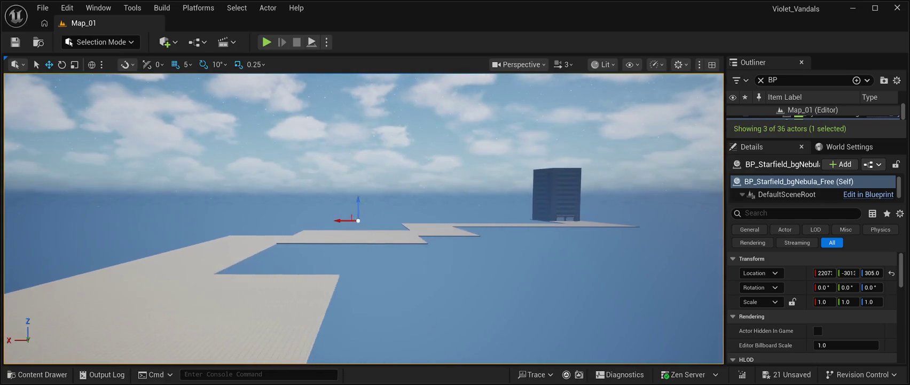
scroll(364, 218, down, 4)
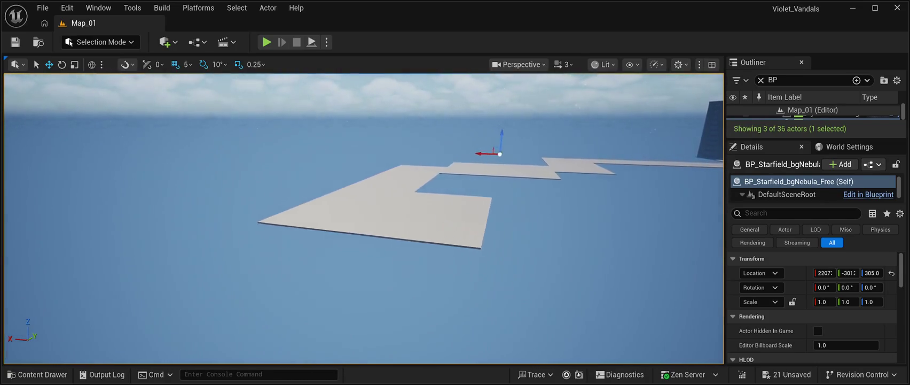
mouse_move(364, 218)
mouse_down()
mouse_move(364, 177)
mouse_move(364, 214)
mouse_move(409, 220)
mouse_up()
scroll(364, 218, up, 3)
scroll(363, 218, down, 4)
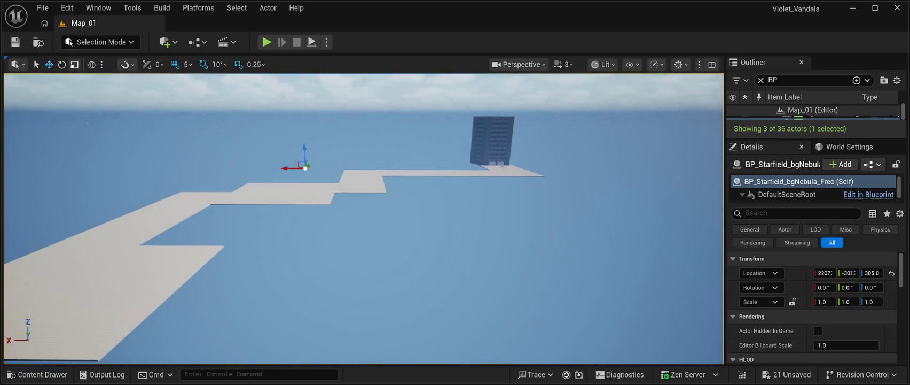
click(15, 41)
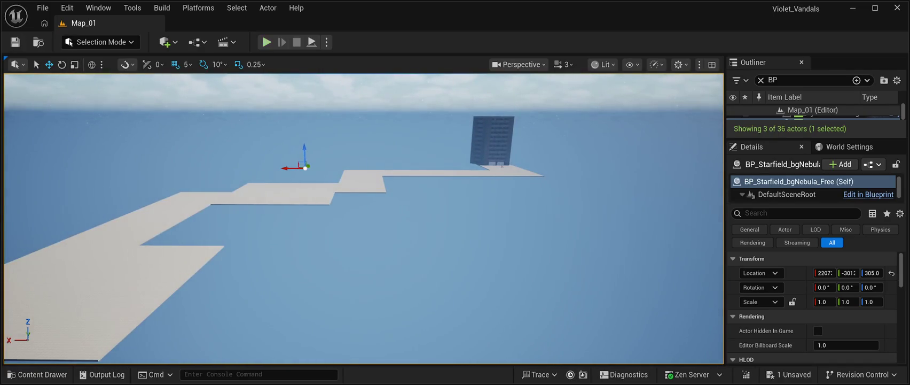
click(266, 42)
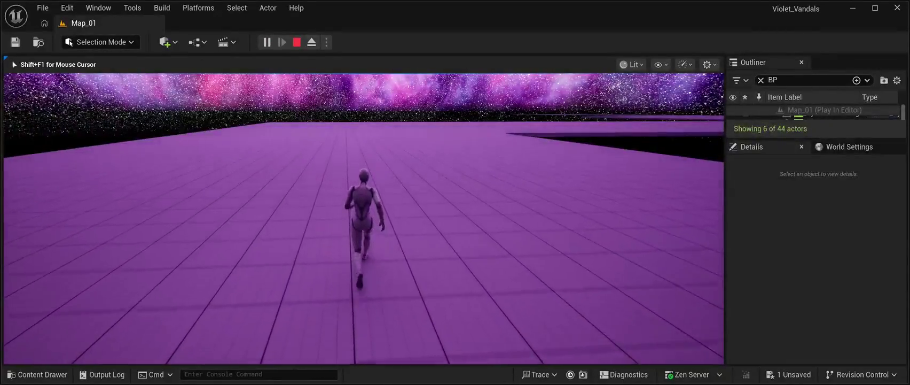
Run the character right and then straight ahead across the purple floor tiles.
key(d)
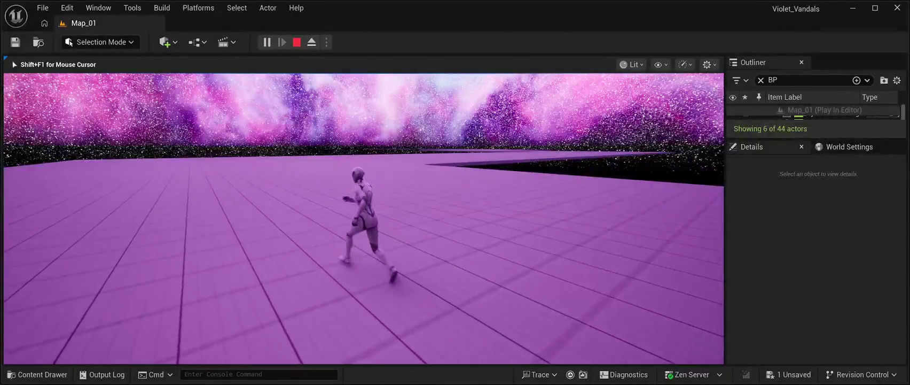
key(w)
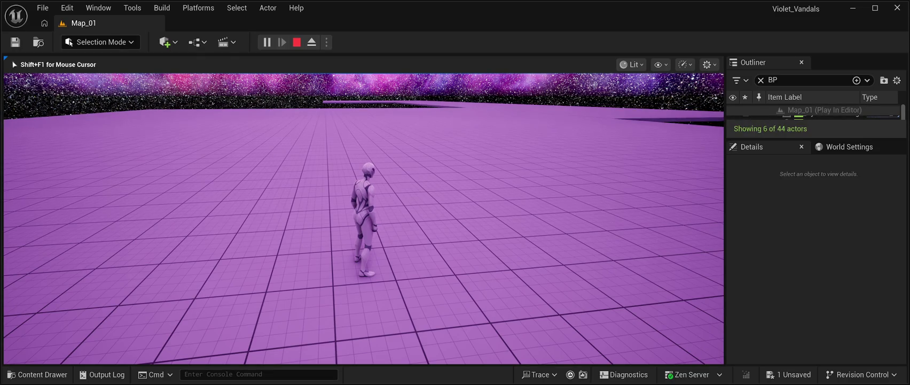
Keep running forward, stop the play test with Esc, and fly toward the floor edge.
key(w)
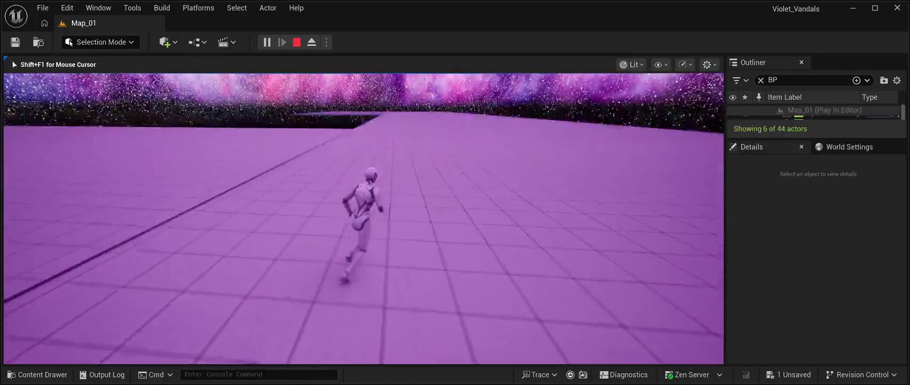
key(Escape)
key(w)
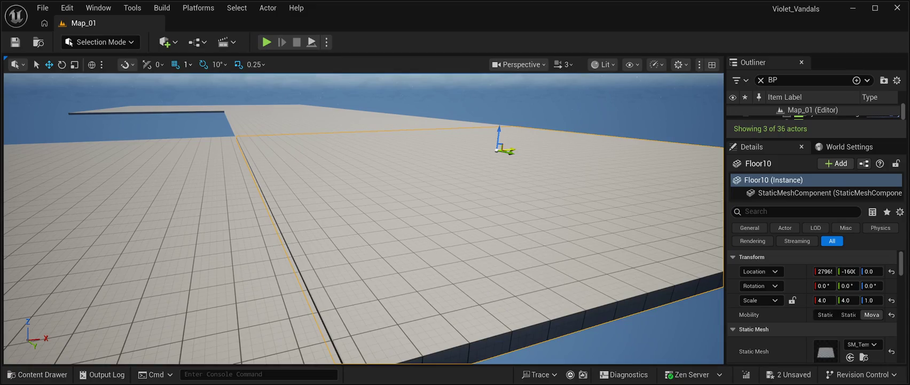
Nudge Floor10 along X to close its seam, then save the level.
drag(825, 271, 829, 271)
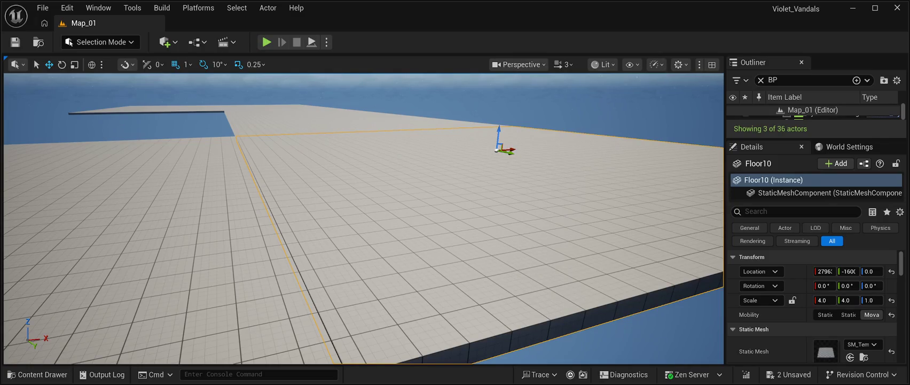
click(15, 42)
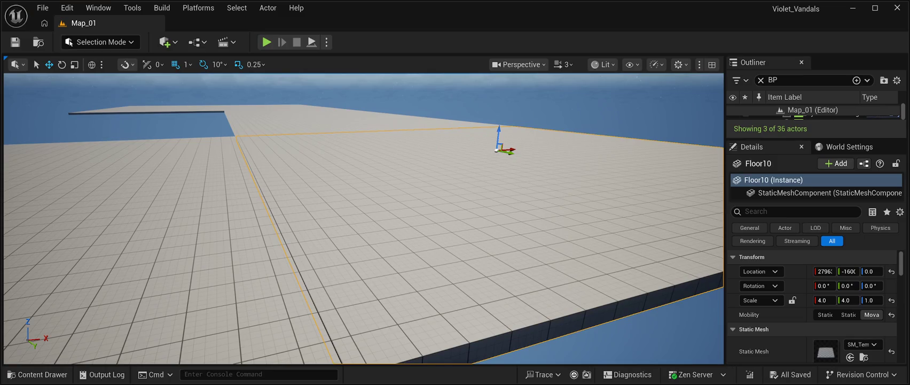
key(w)
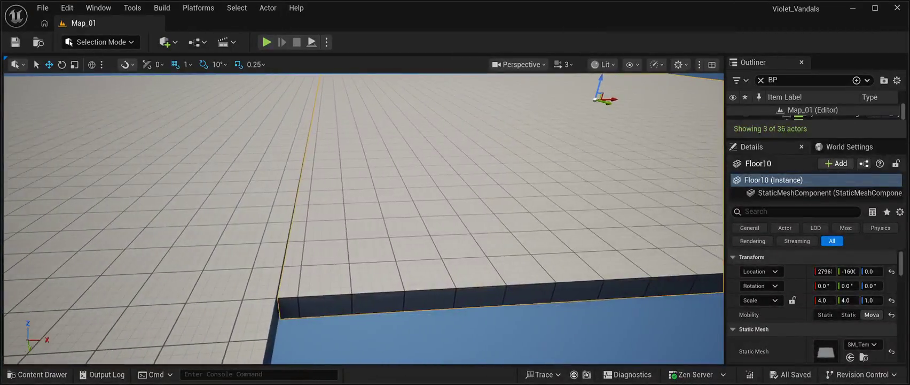
key(w)
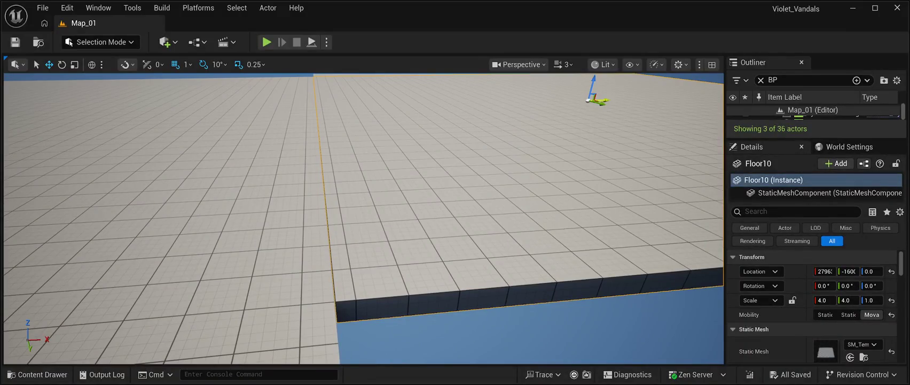
Nudge Floor10 slightly back along X, then along Y, checking the seams between adjustments.
drag(604, 100, 602, 100)
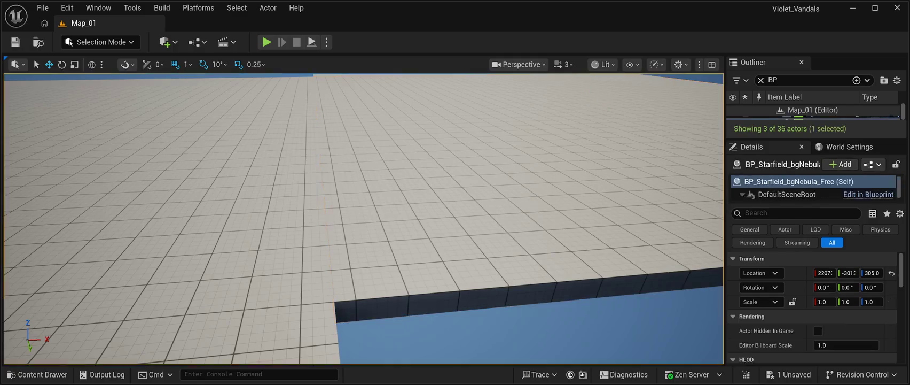
click(535, 353)
key(f)
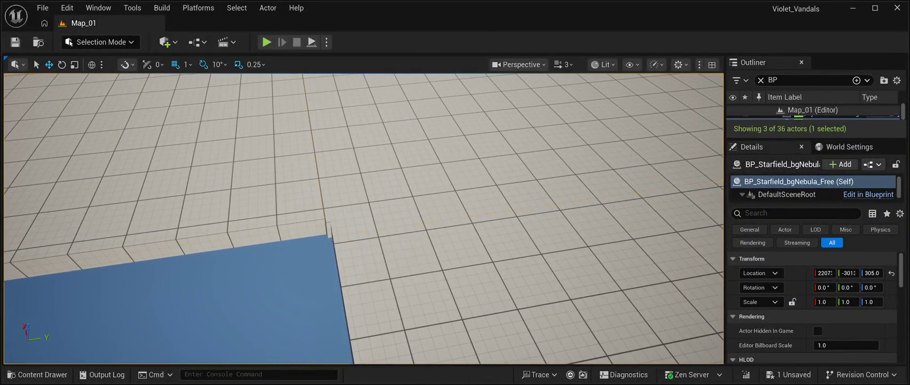
click(428, 160)
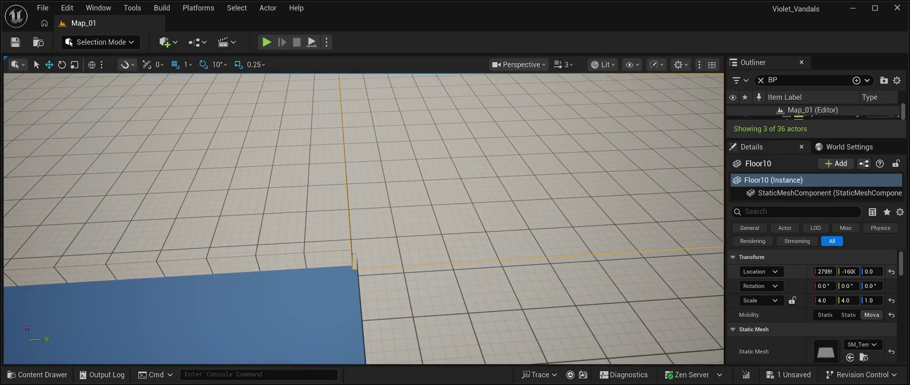
drag(849, 271, 857, 271)
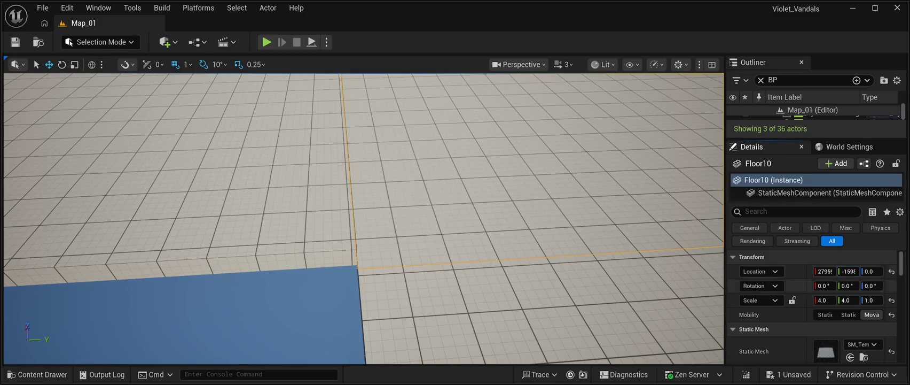
click(811, 114)
key(f)
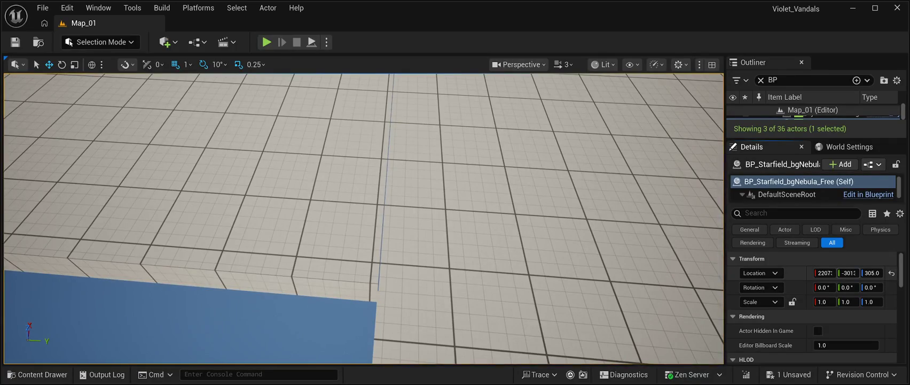
Try further small Y and X nudges on Floor10, undoing overshoots, leaving it near X 2796.
drag(850, 272, 873, 273)
click(534, 187)
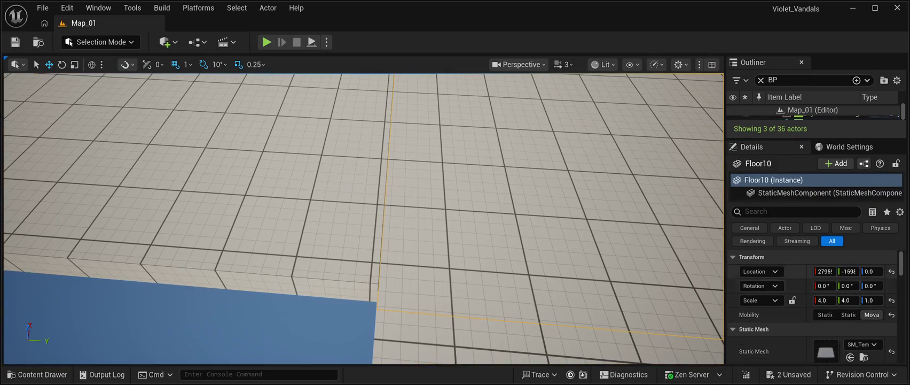
drag(849, 272, 862, 272)
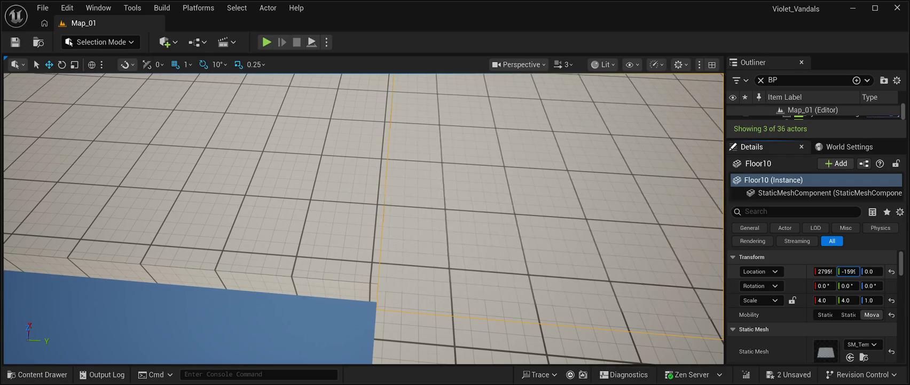
key(ctrl+z)
key(f)
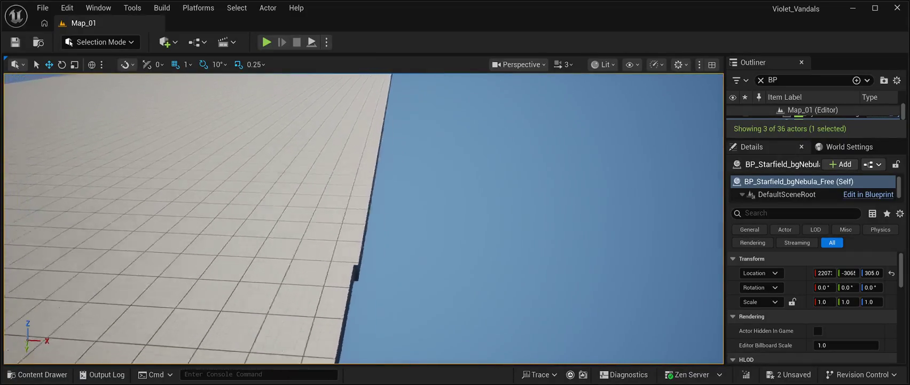
click(417, 233)
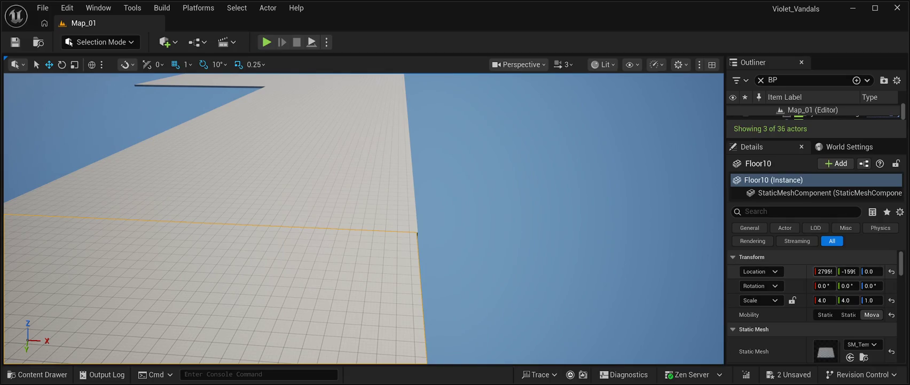
drag(826, 271, 828, 286)
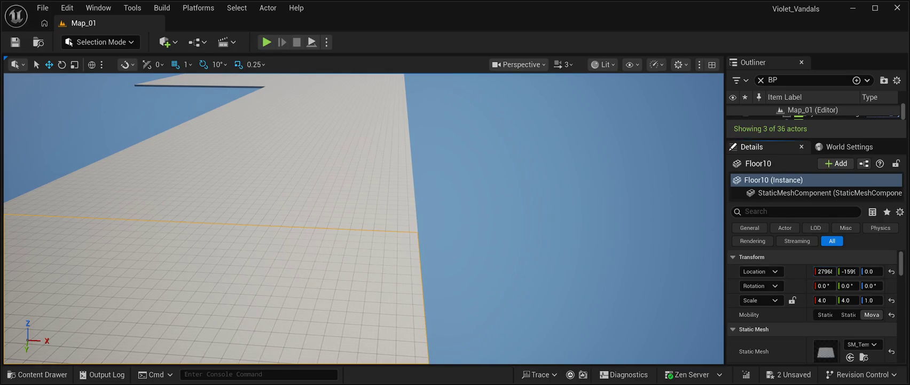
key(ctrl+z)
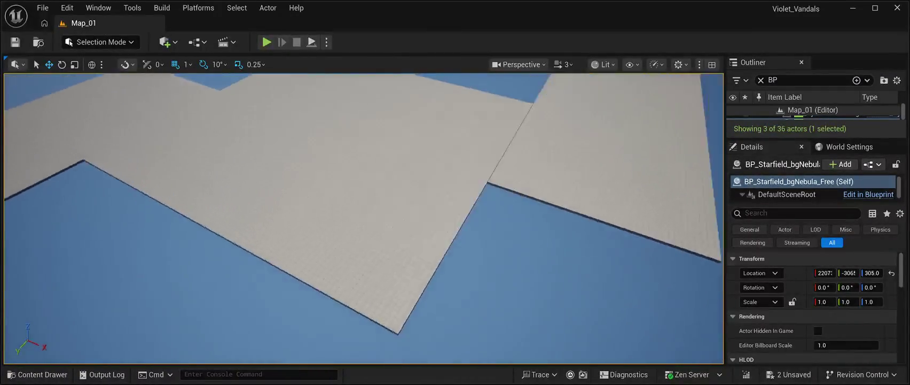
Select Floor18, Floor19 and Floor20 in turn to inspect the neighbouring tiles.
click(422, 236)
click(235, 219)
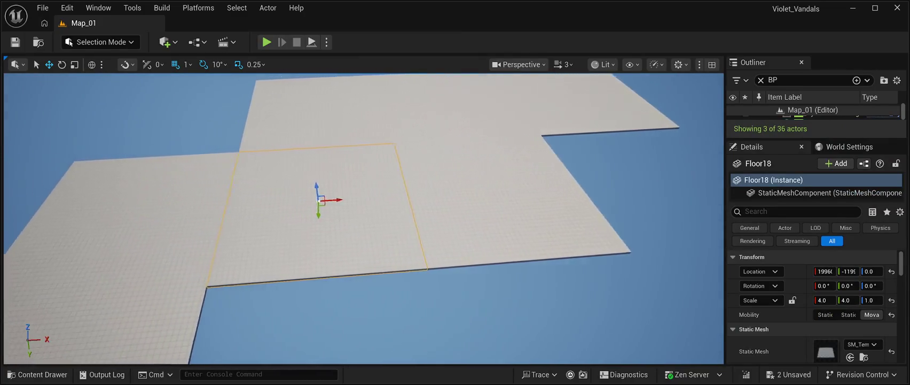
click(510, 193)
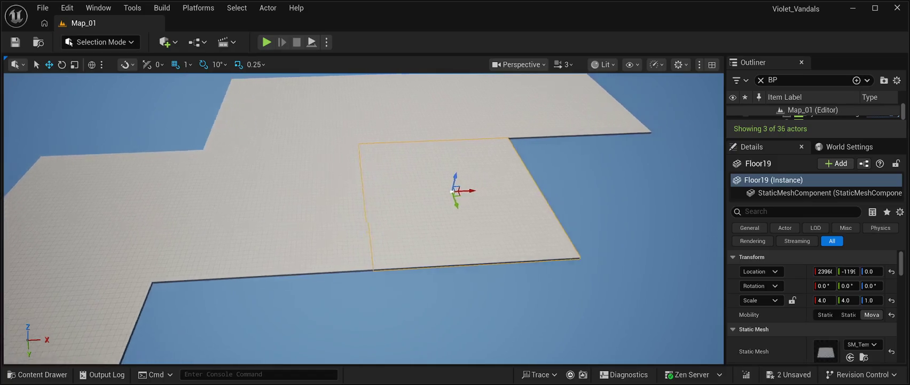
click(393, 171)
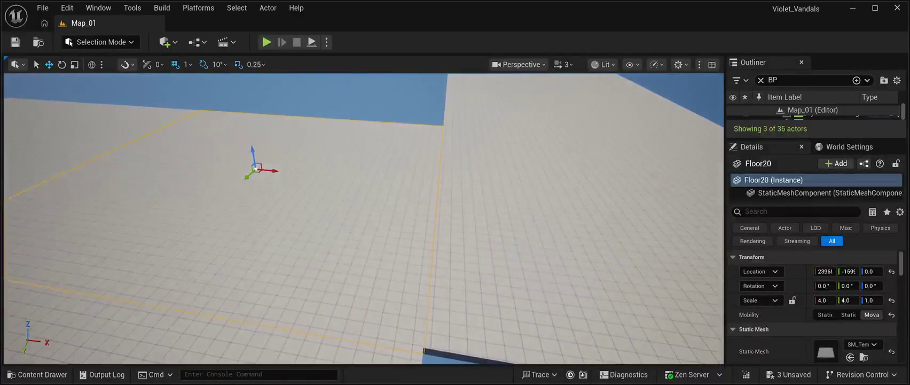
click(670, 81)
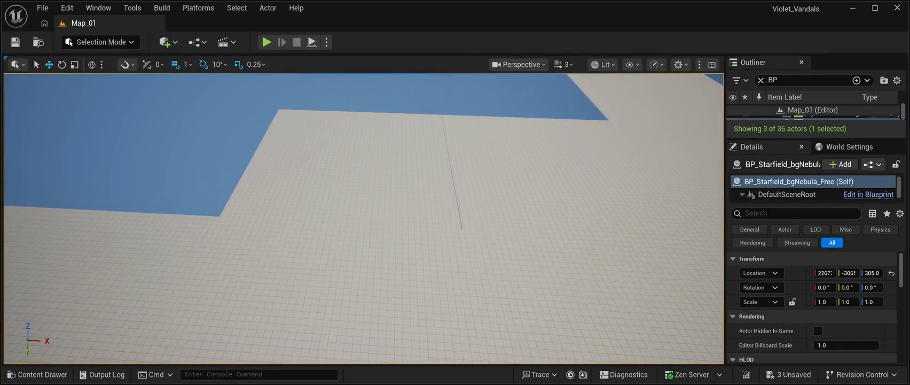
Set Floor17's Location X to 19966, then start a play test with Alt+P.
click(341, 171)
click(826, 271)
key(Return)
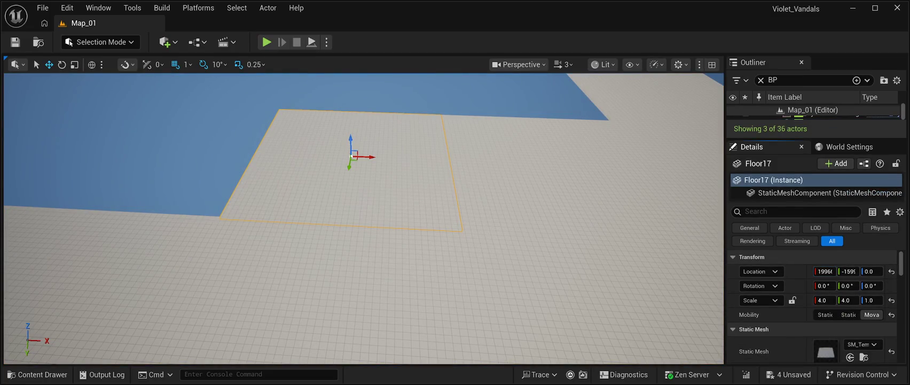
double_click(812, 113)
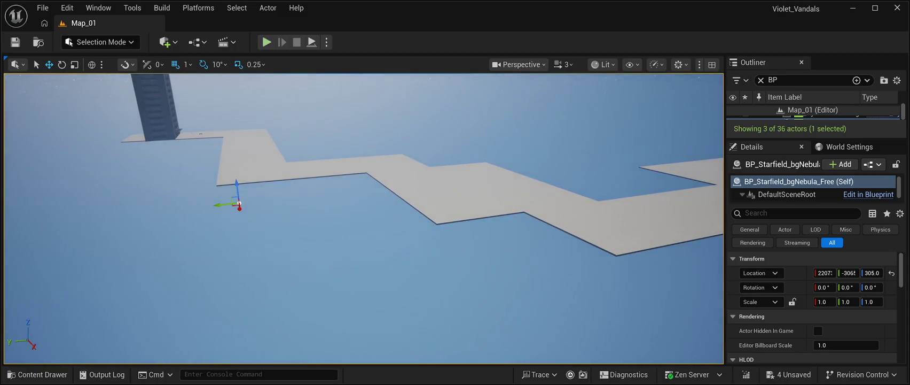
key(alt+p)
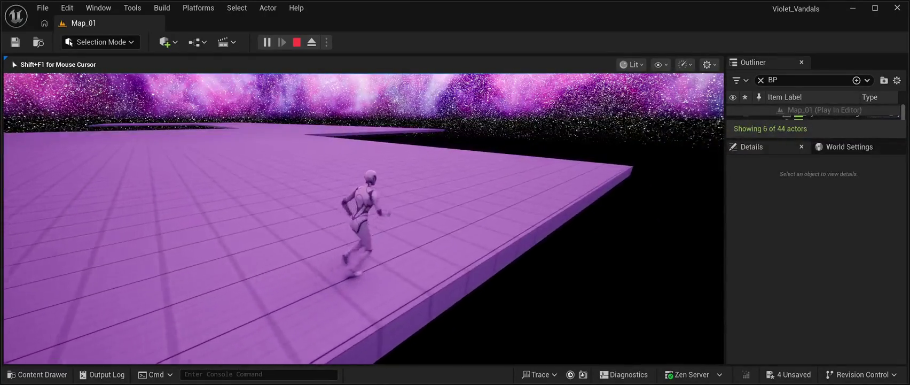
Run the character forward along the tiles, jump twice, turn right, then press Esc to stop playing.
key(space)
key(w)
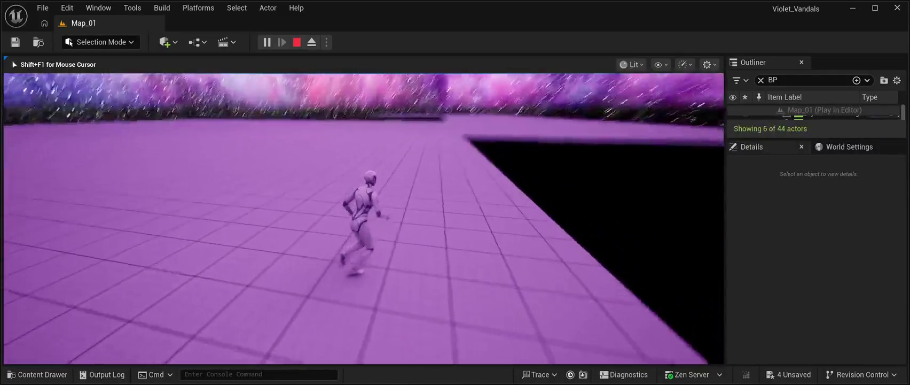
key(w)
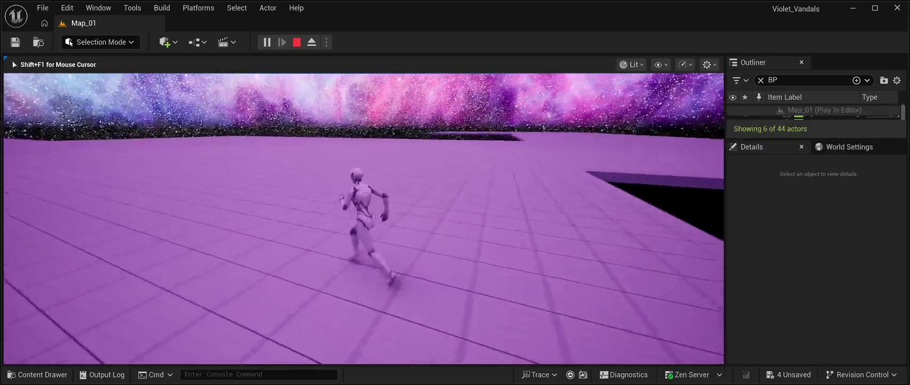
key(space)
key(w)
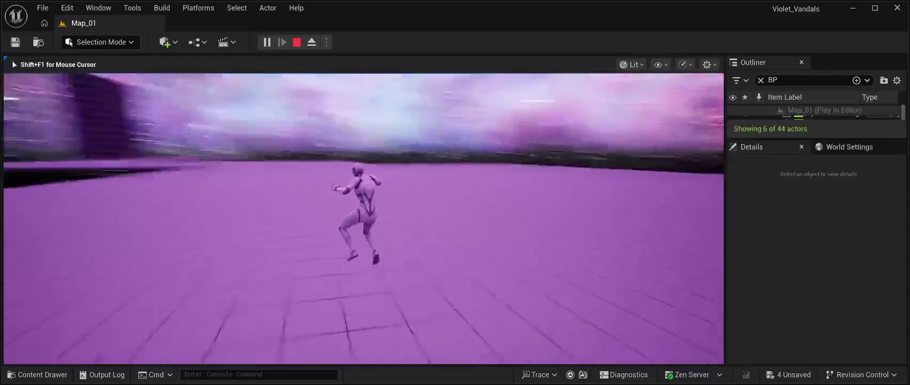
key(d)
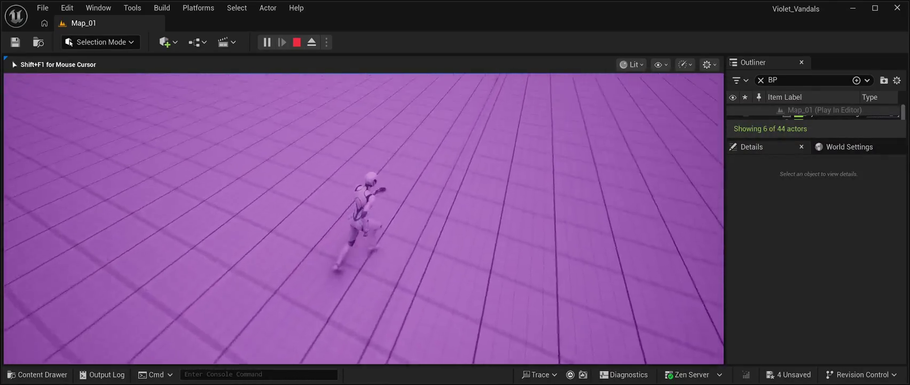
key(w)
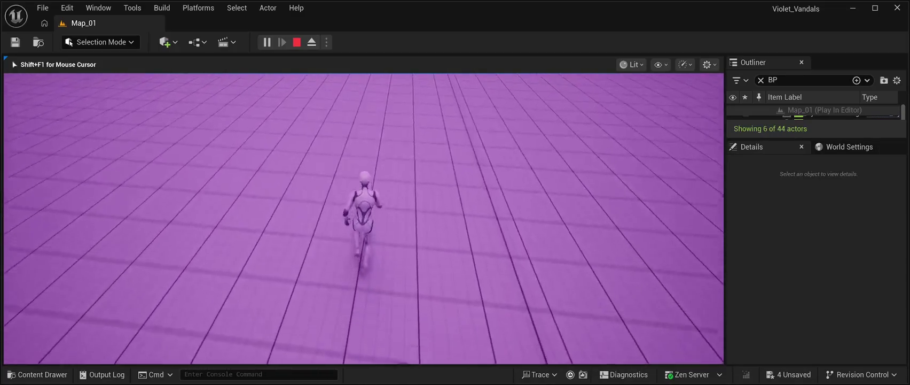
key(Escape)
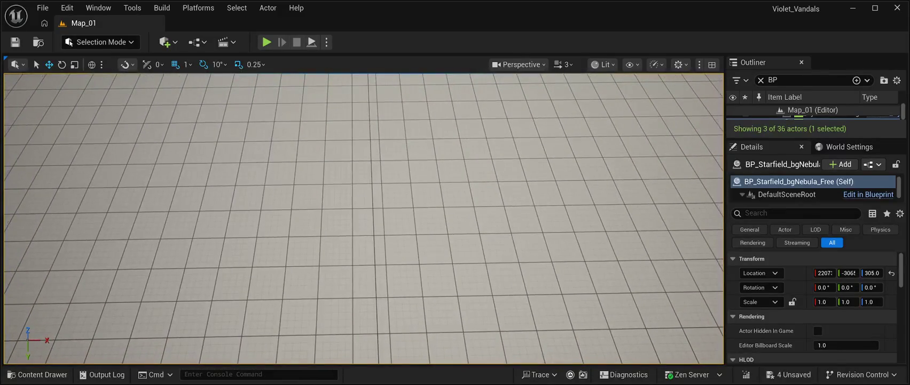
Scrub Floor17's Location X back and forth against its neighbour, undoing nudges that overshoot.
click(534, 192)
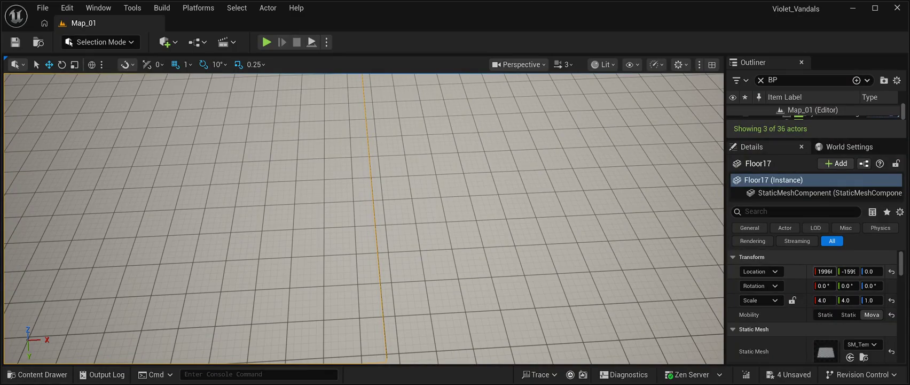
drag(825, 271, 824, 271)
drag(363, 241, 363, 160)
click(364, 107)
mouse_move(363, 213)
mouse_down()
mouse_move(342, 214)
mouse_move(278, 181)
mouse_move(256, 187)
mouse_up()
click(261, 301)
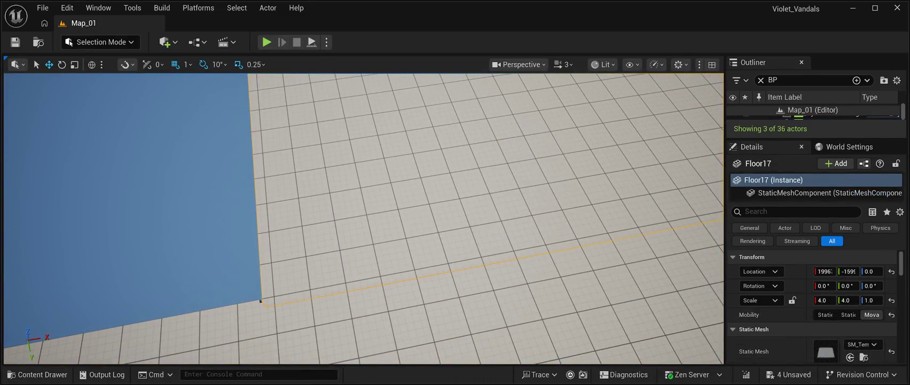
drag(826, 271, 821, 271)
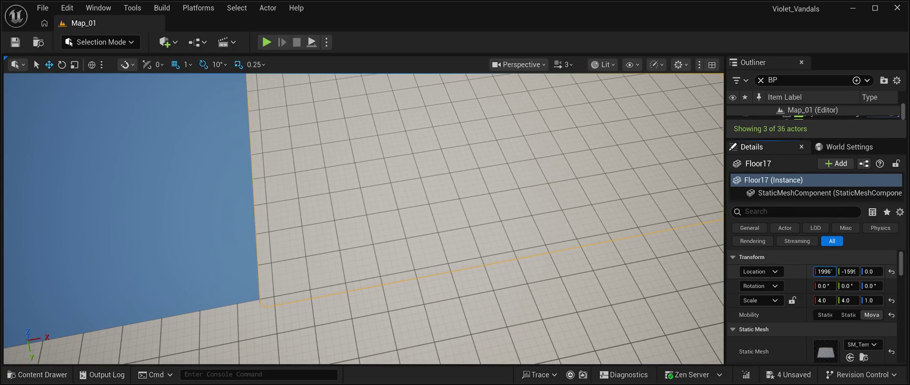
double_click(812, 114)
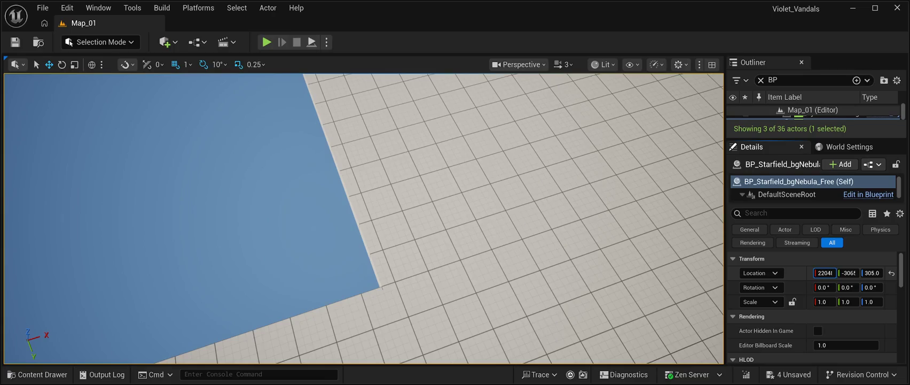
key(ctrl+z)
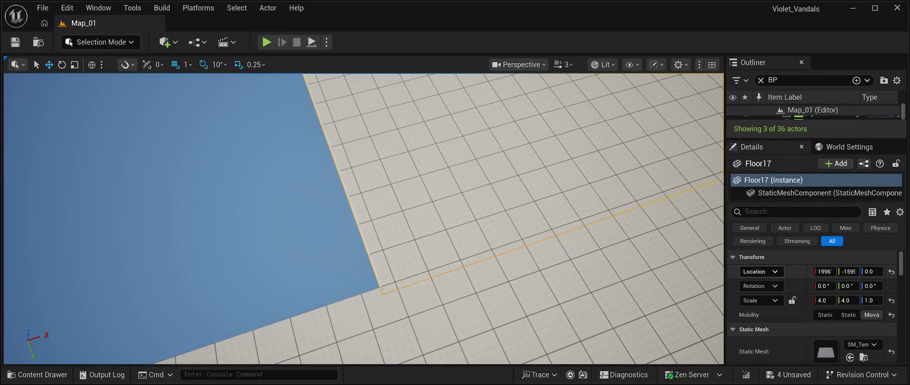
drag(825, 271, 828, 270)
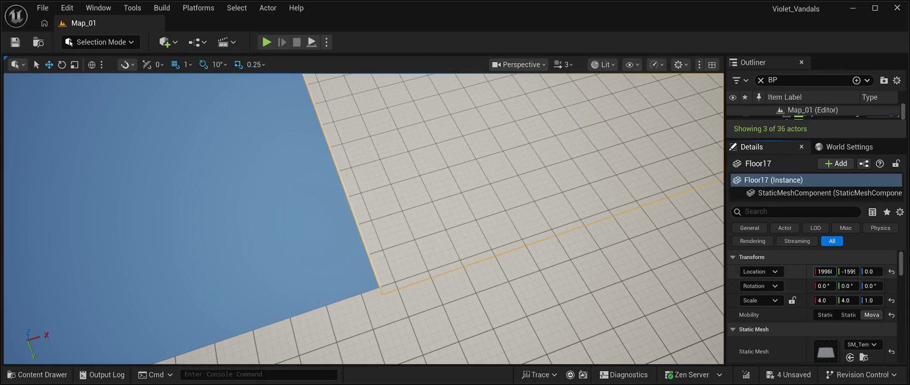
key(ctrl+z)
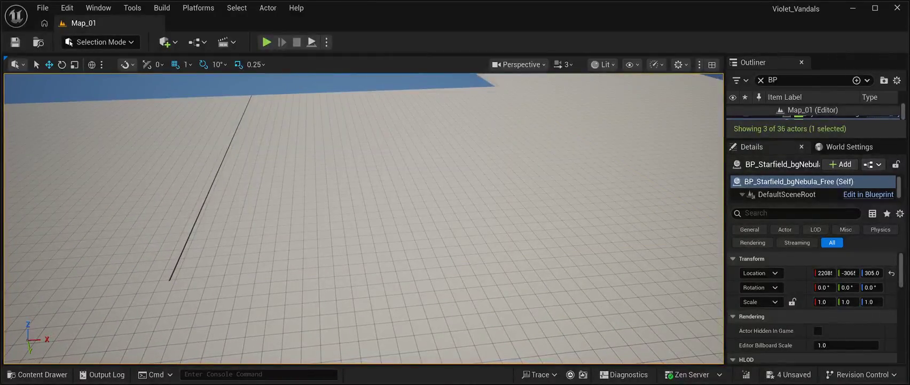
Undo back to the Floor20 selection and tilt the view down over the next tiles.
key(ctrl+z)
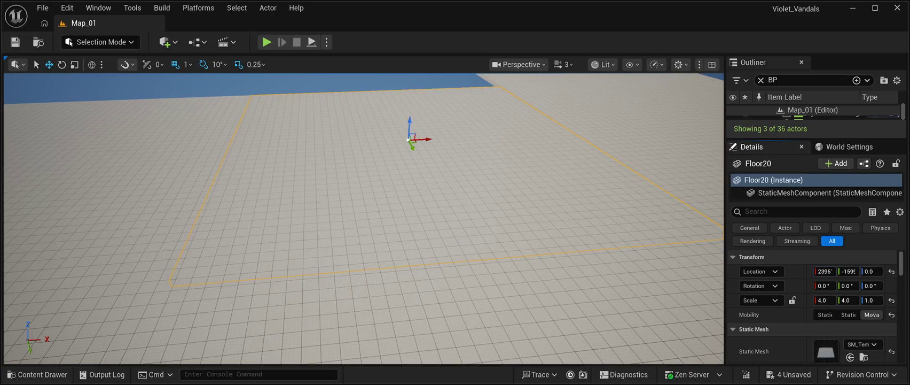
key(ctrl+z)
scroll(364, 218, up, 5)
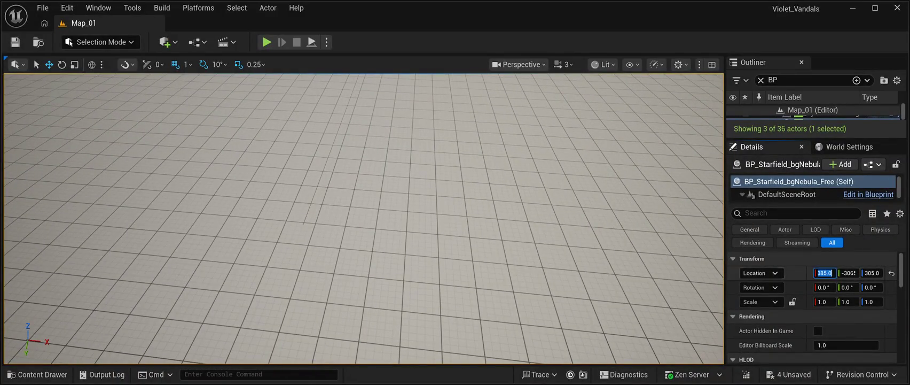
click(481, 160)
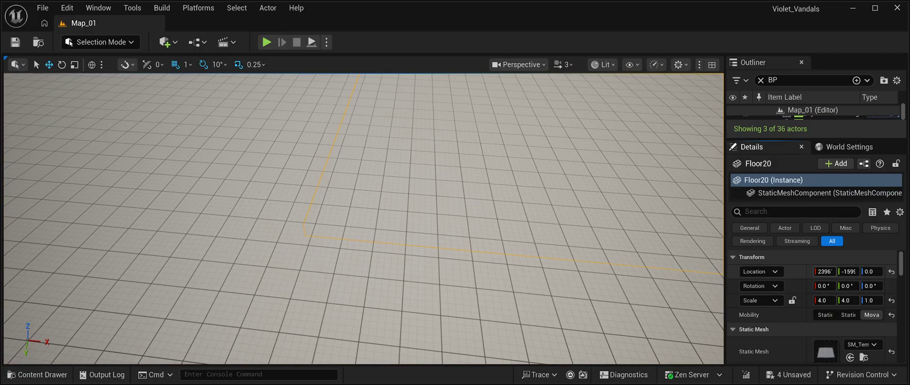
drag(364, 213, 363, 240)
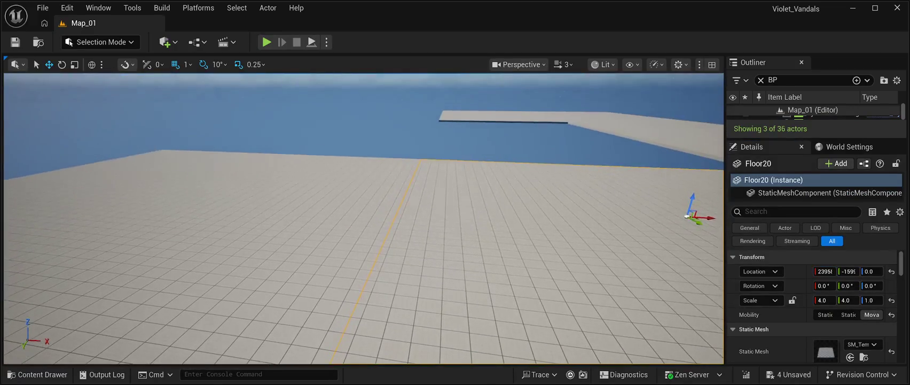
click(363, 118)
mouse_move(363, 118)
mouse_down()
mouse_move(363, 139)
mouse_move(364, 112)
mouse_move(358, 125)
mouse_up()
drag(392, 230, 391, 262)
Slide Floor10 and Floor11 slightly along X to close their seams.
click(392, 262)
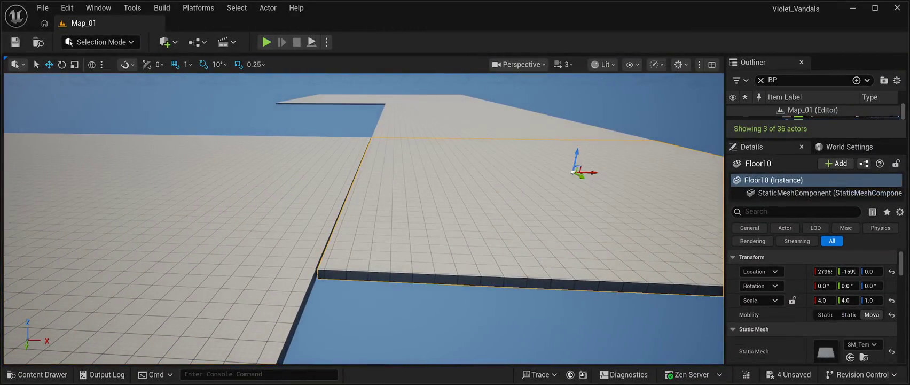
drag(574, 171, 572, 171)
click(572, 107)
mouse_move(572, 106)
mouse_down()
mouse_move(572, 91)
mouse_move(571, 134)
mouse_move(550, 128)
mouse_move(539, 158)
mouse_move(542, 130)
mouse_up()
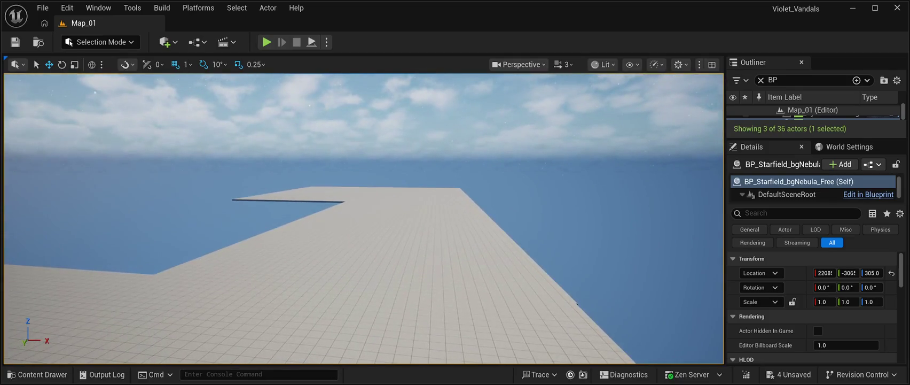
click(376, 246)
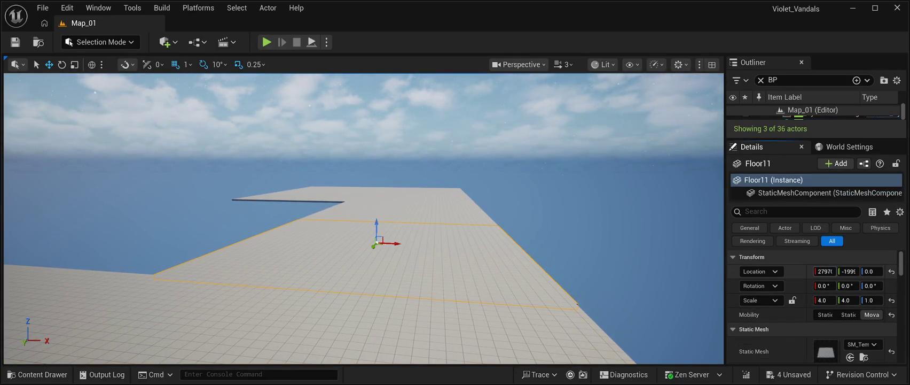
drag(376, 241, 376, 242)
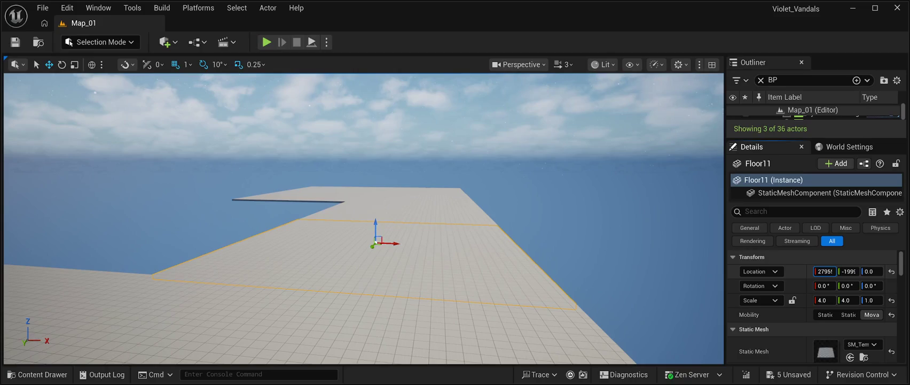
double_click(812, 114)
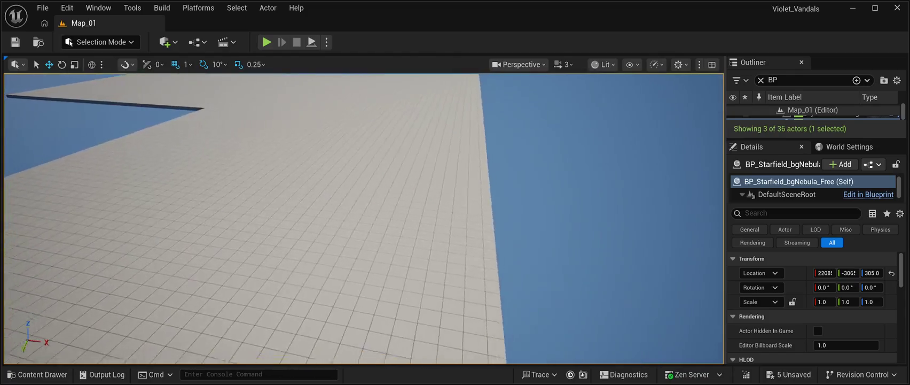
Shift Floor12 flush, then step through Floor13 and Floor14 toward the tower.
click(353, 192)
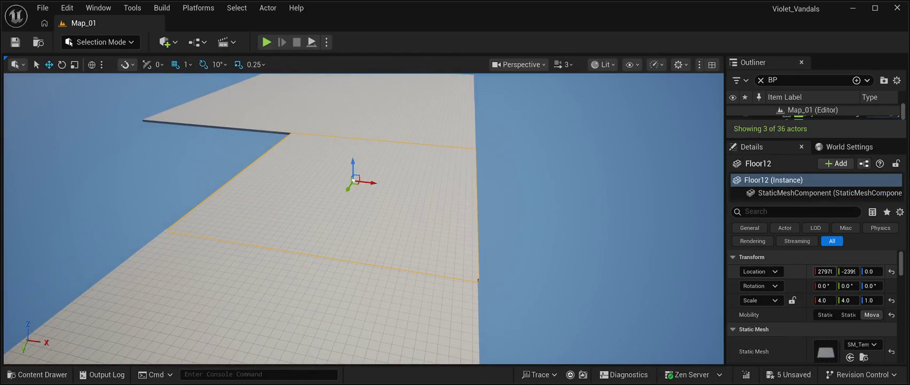
drag(478, 280, 477, 280)
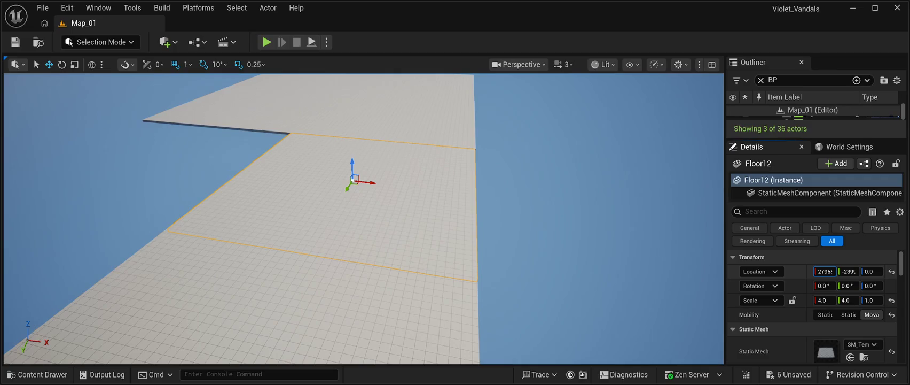
double_click(823, 114)
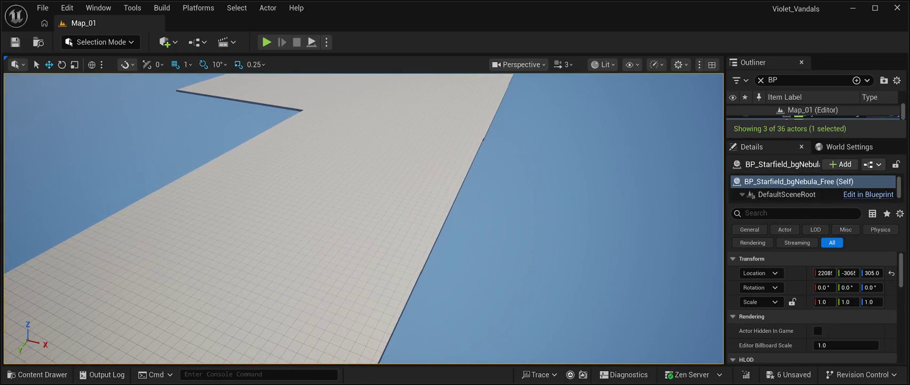
key(ctrl+z)
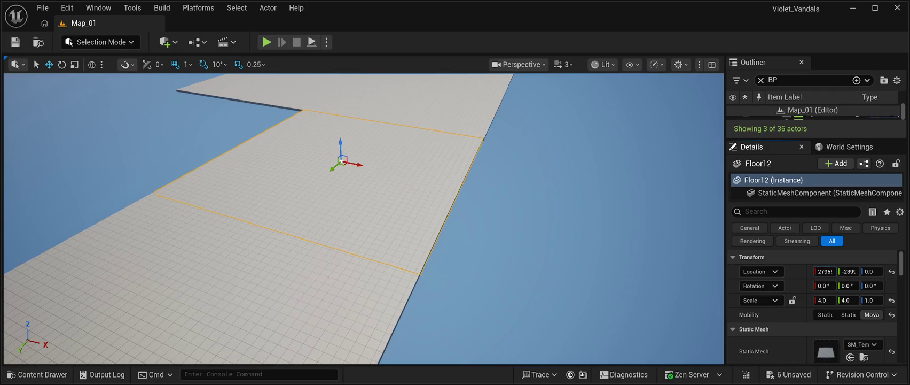
key(ctrl+y)
key(f)
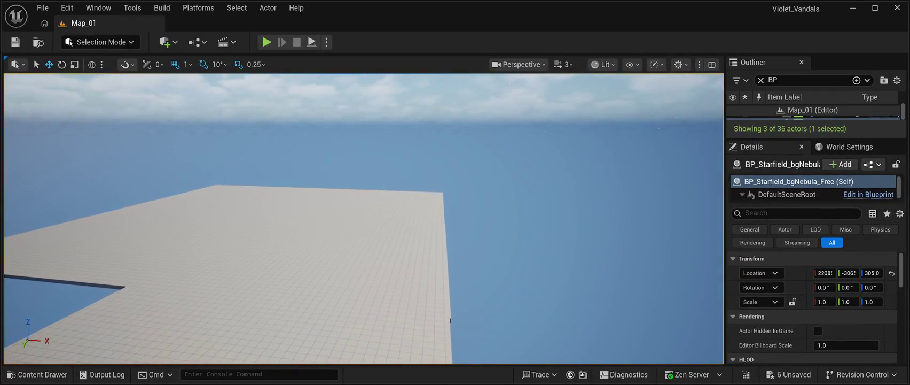
key(ctrl+z)
key(ctrl+z)
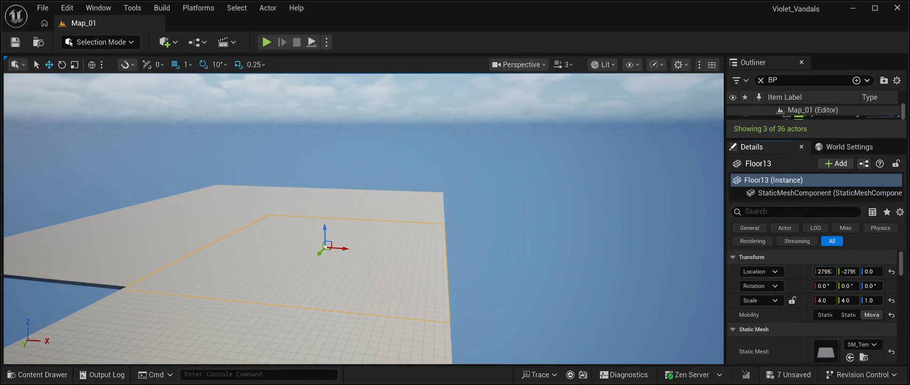
key(ctrl+y)
key(f)
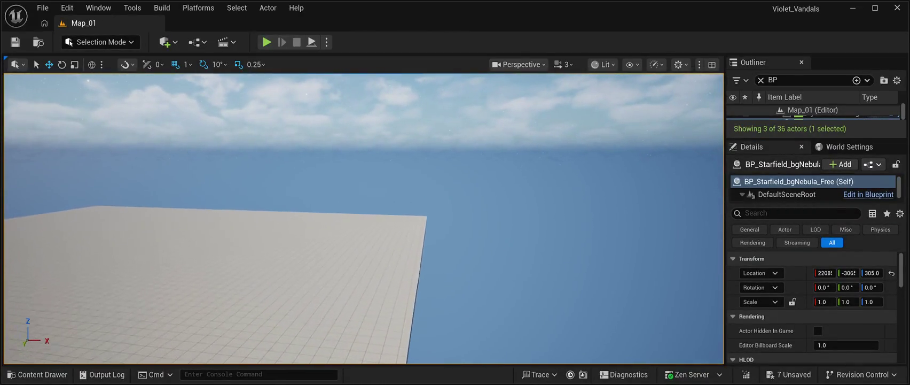
key(ctrl+z)
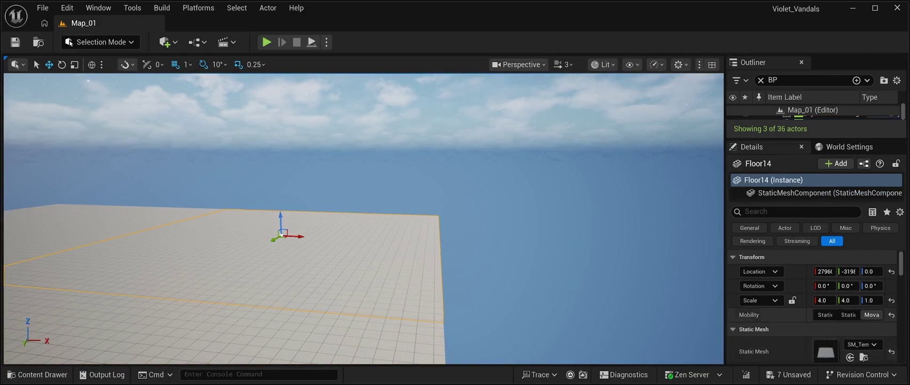
key(ctrl+z)
key(f)
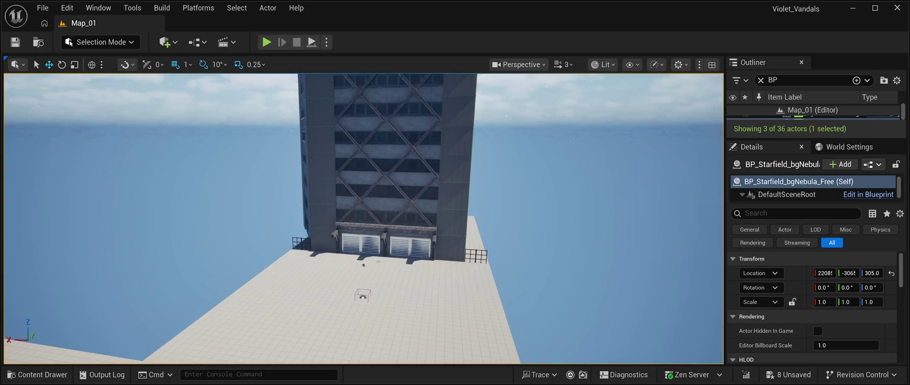
key(w)
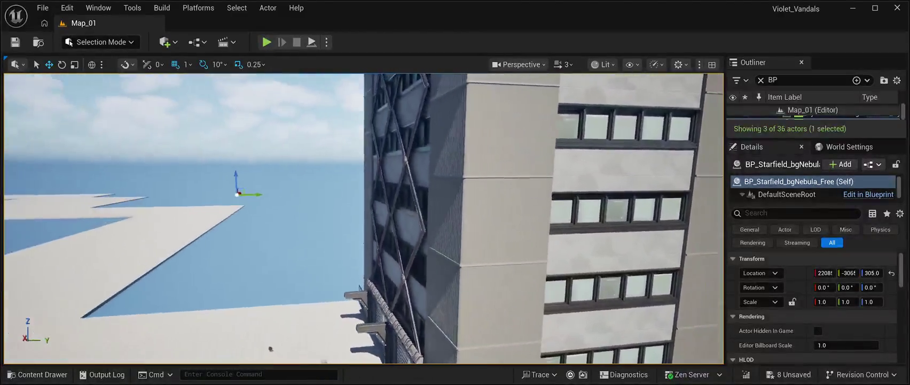
key(s)
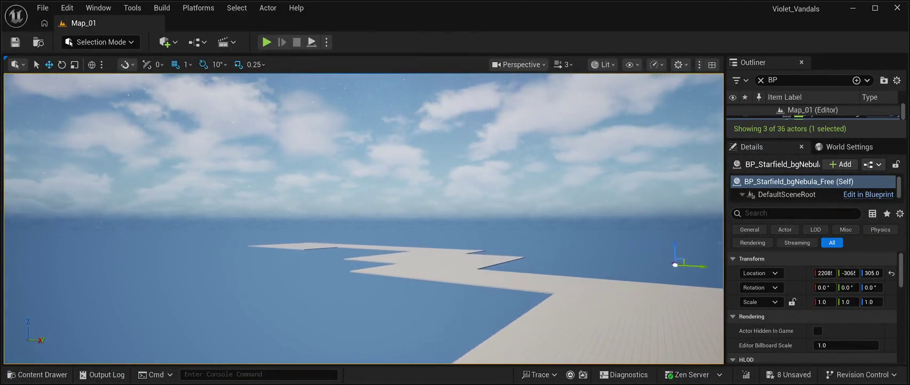
key(w)
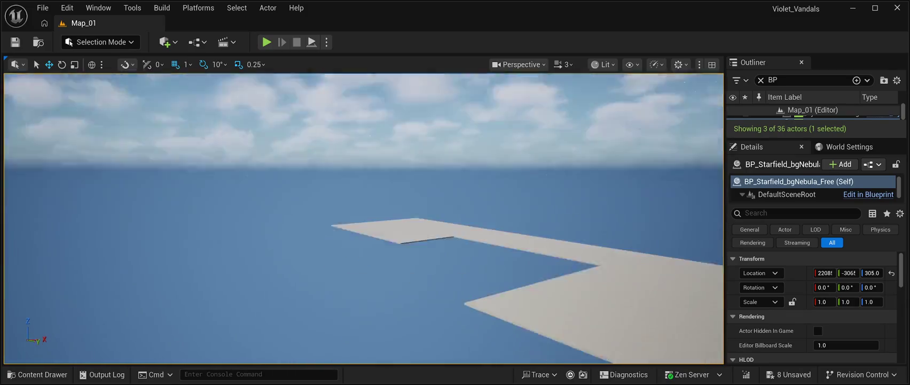
key(w)
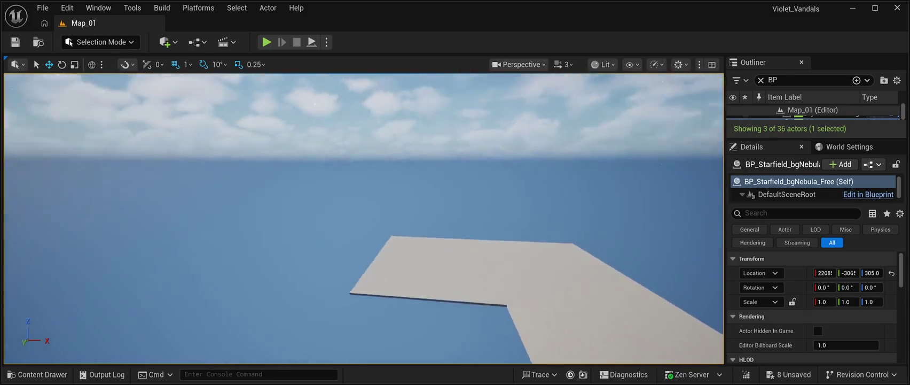
key(w)
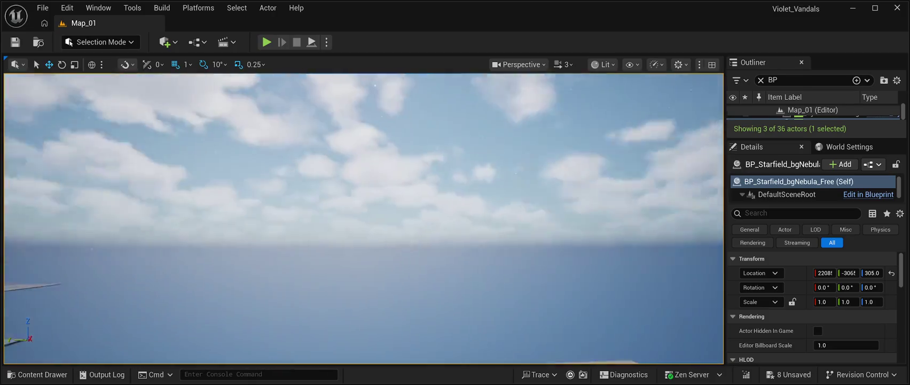
key(w)
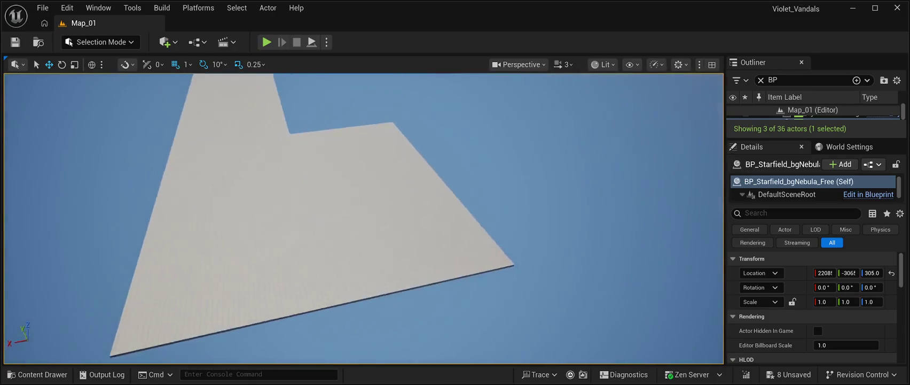
key(w)
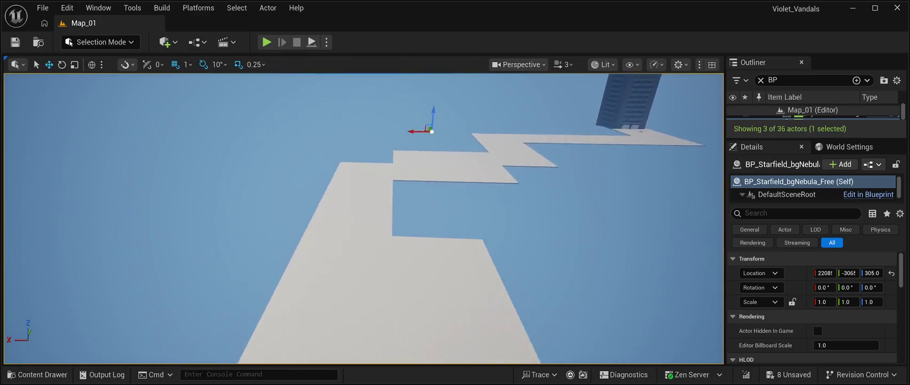
key(w)
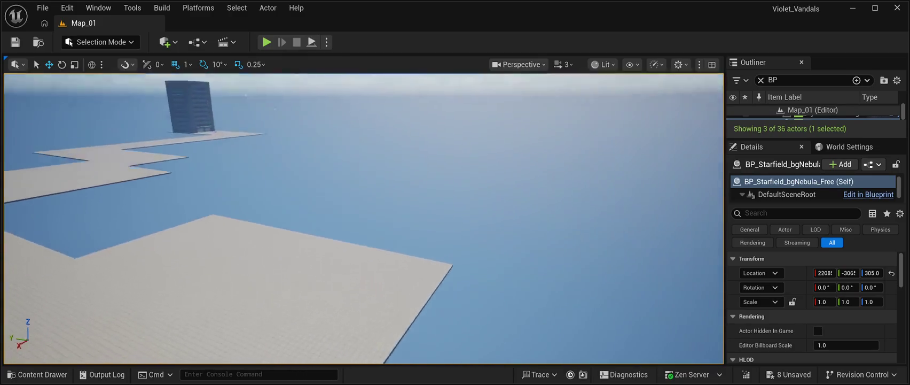
key(w)
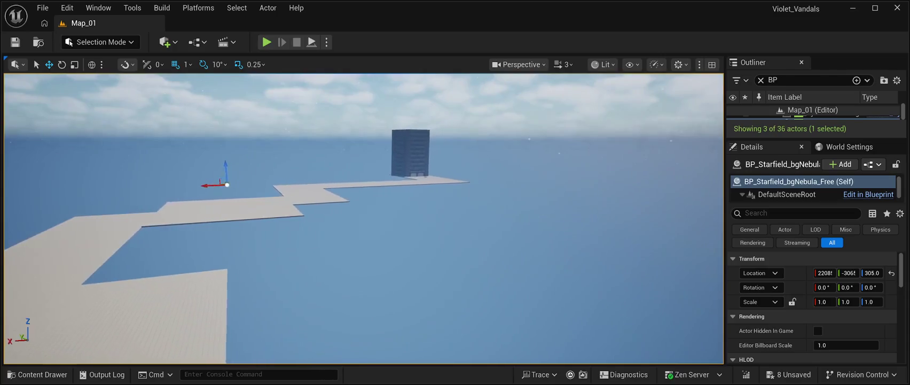
key(w)
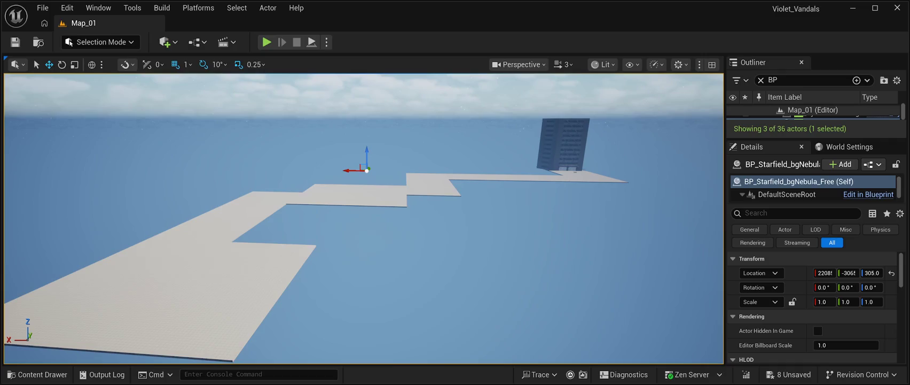
key(w)
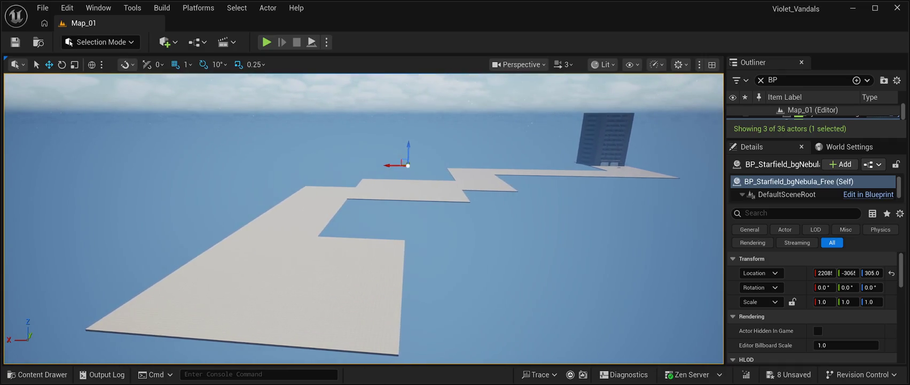
key(s)
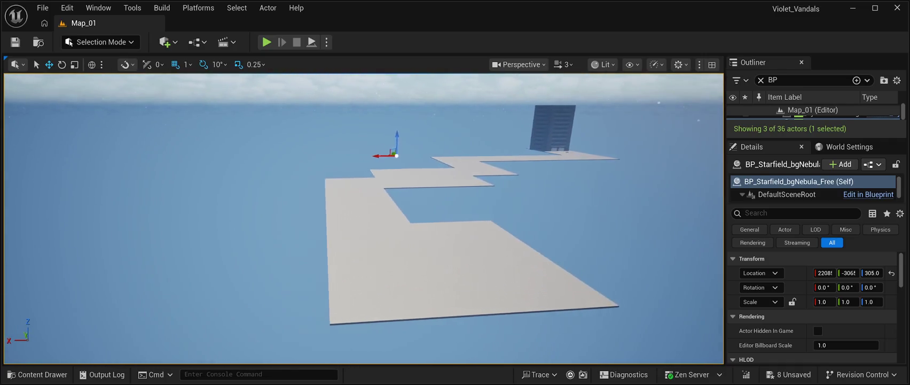
key(w)
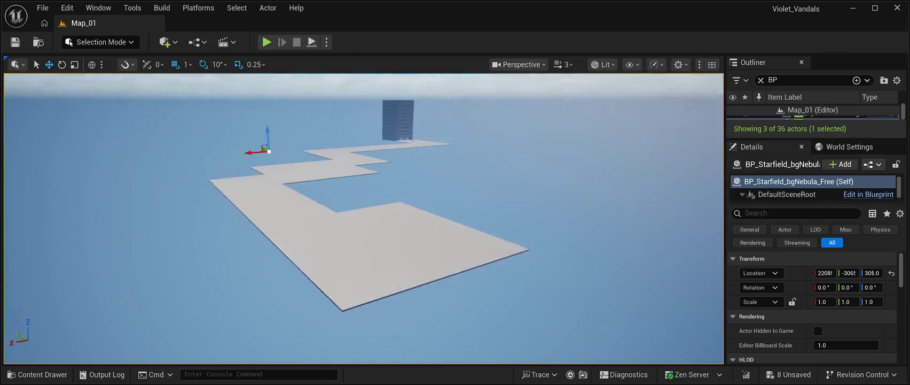
key(d)
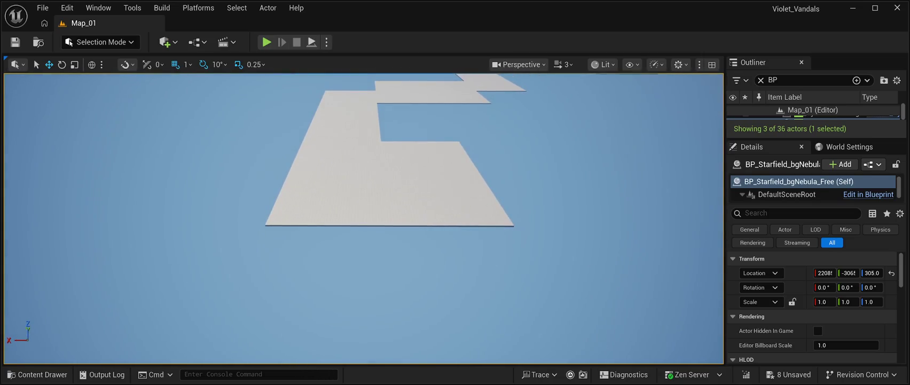
key(ctrl+space)
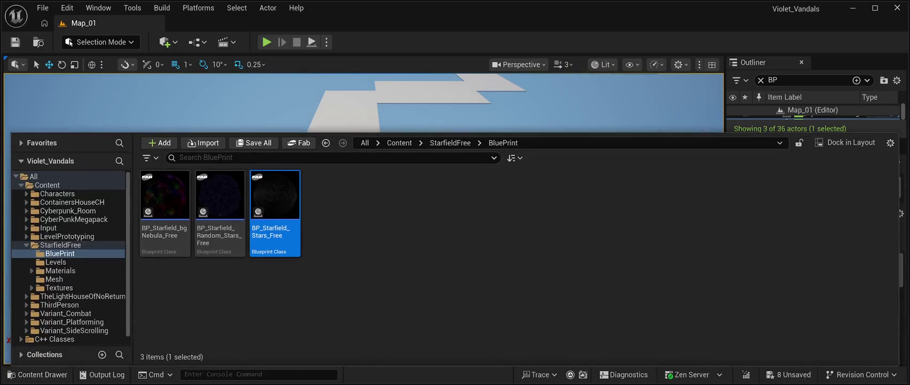
key(ctrl+space)
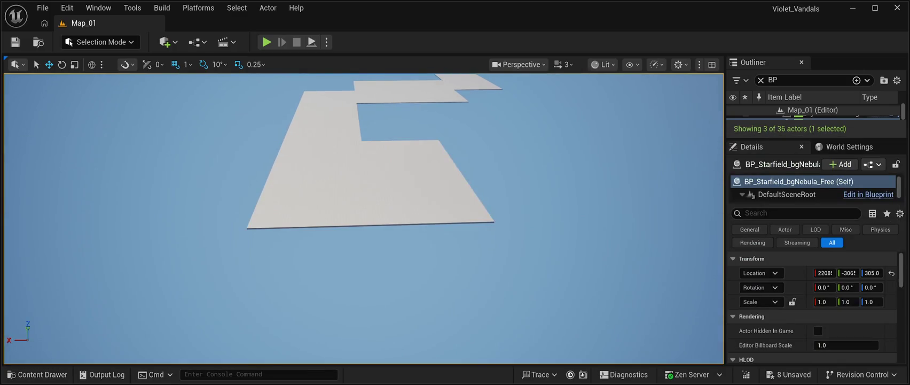
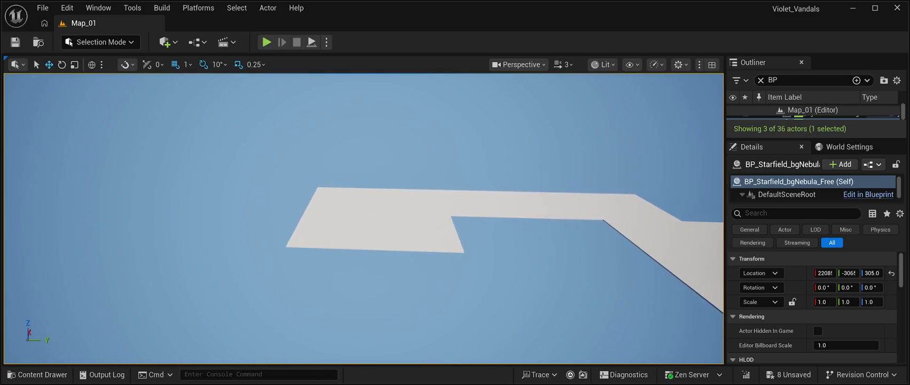
Duplicate two neighbouring walkway tiles and slide the copies into position beside the path.
click(484, 196)
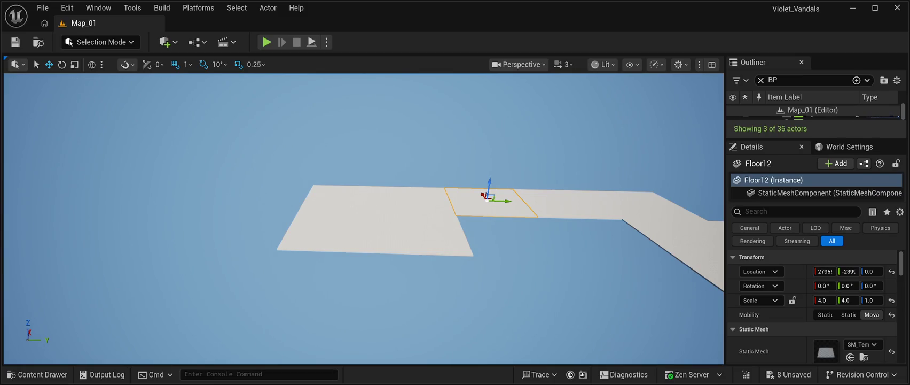
ctrl+click(562, 201)
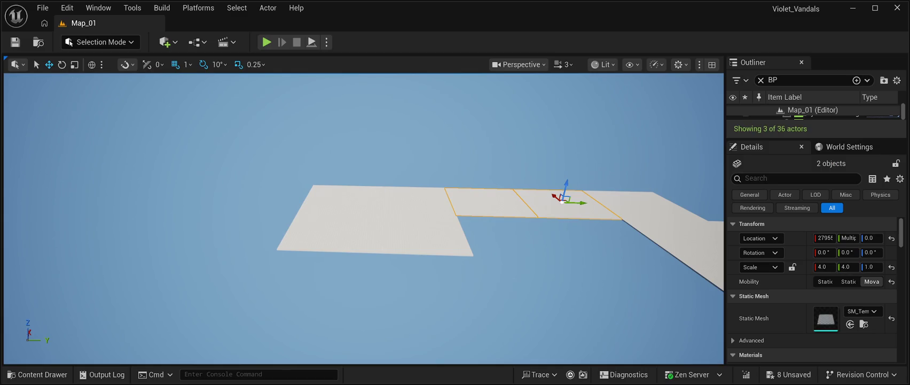
key(ctrl+d)
drag(558, 197, 570, 271)
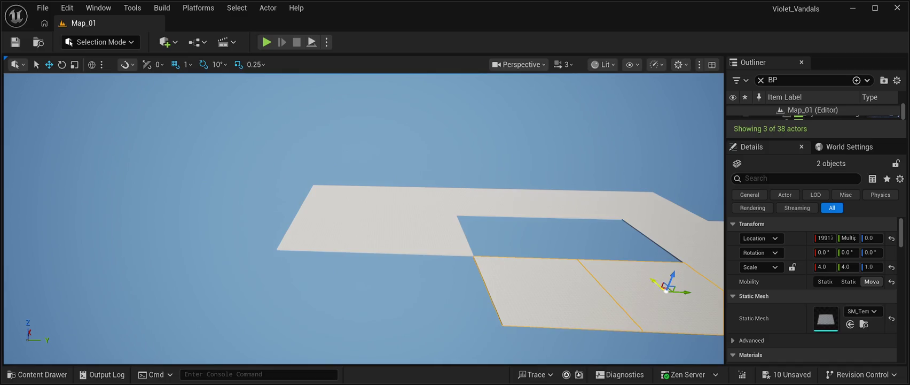
mouse_move(685, 291)
mouse_down()
mouse_move(448, 300)
mouse_move(455, 300)
mouse_up()
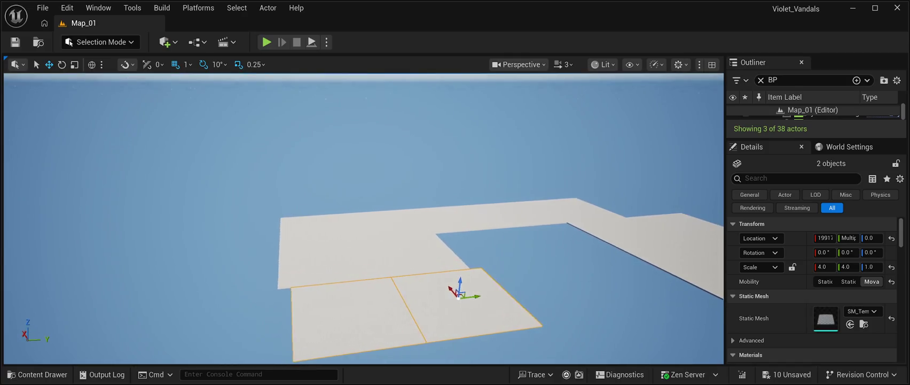
Rotate the copied tiles 90° about Z and shift them one tile length toward the camera.
key(e)
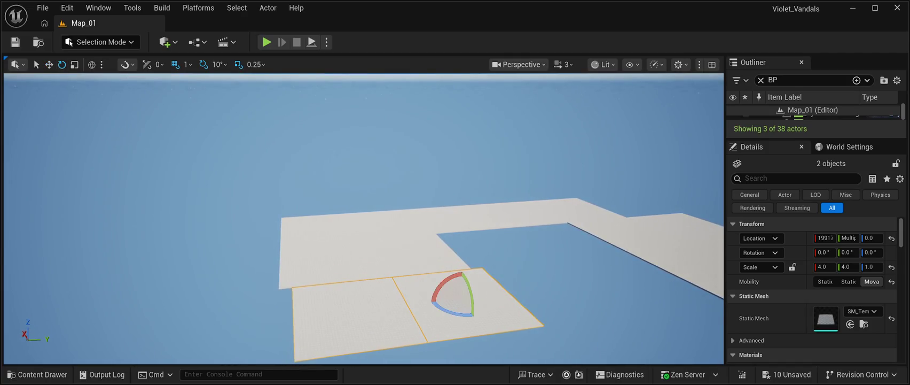
drag(454, 314, 502, 310)
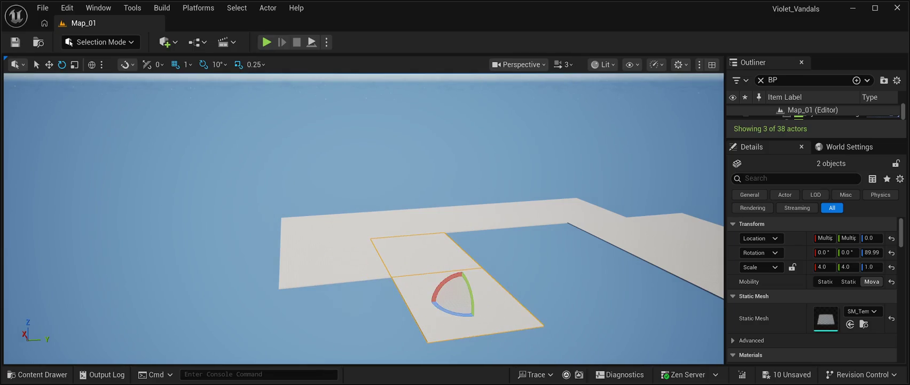
click(49, 64)
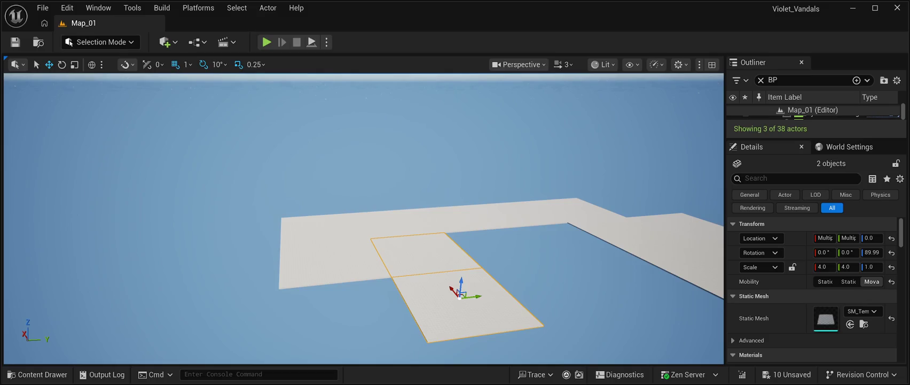
mouse_move(459, 295)
mouse_down()
mouse_move(526, 362)
mouse_move(454, 342)
mouse_up()
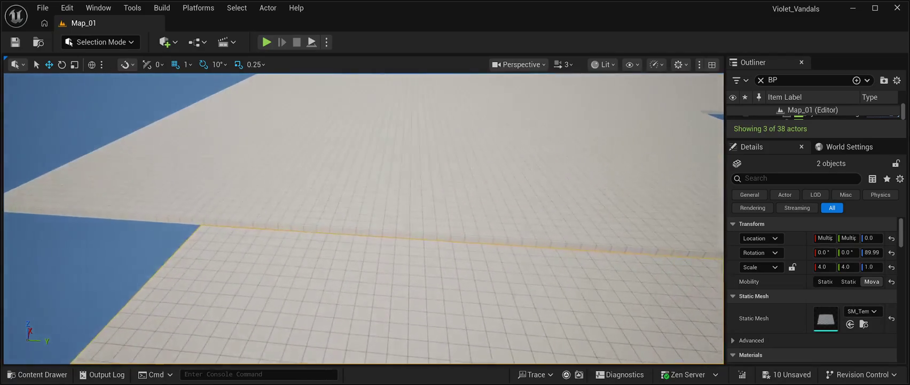
Nudge Floor21 along X until its seam with the walkway closes.
click(390, 166)
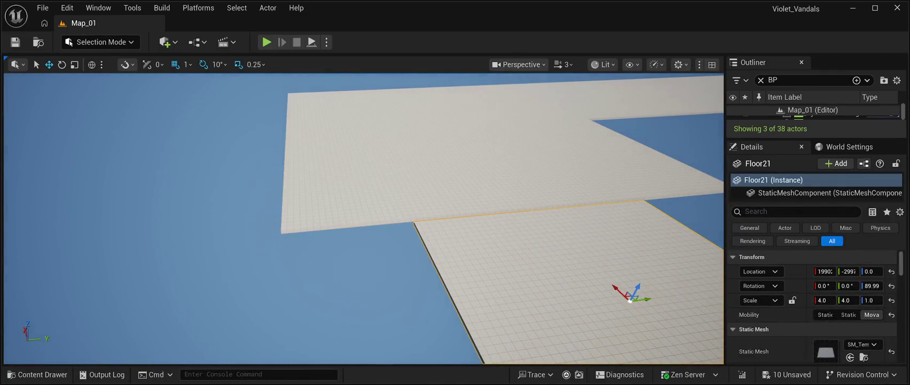
click(459, 256)
key(f)
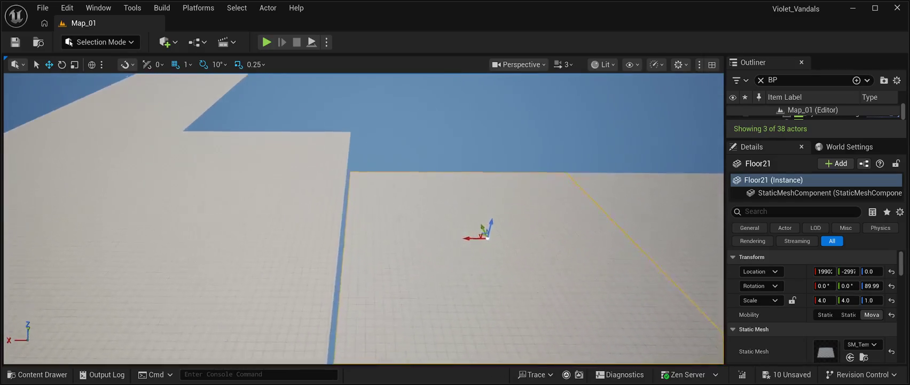
drag(470, 239, 456, 240)
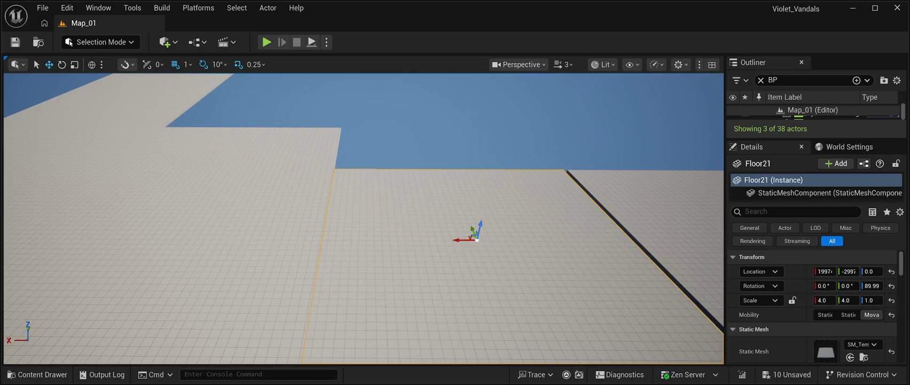
click(428, 134)
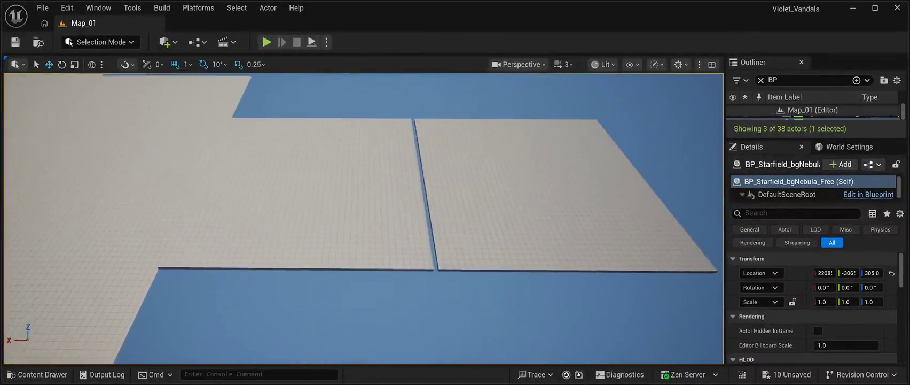
Nudge Floor22 against its neighbour so that seam closes as well.
click(470, 184)
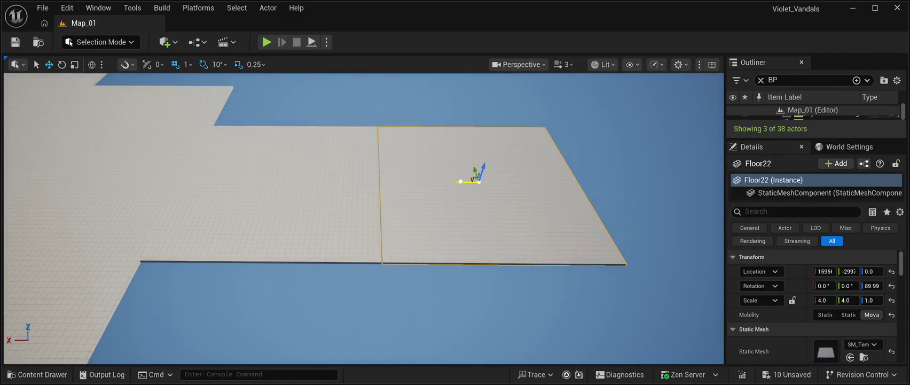
drag(466, 182, 467, 182)
click(467, 182)
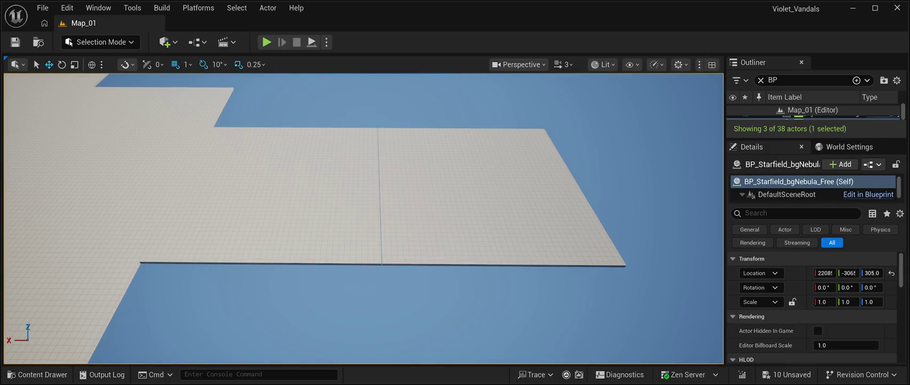
click(470, 181)
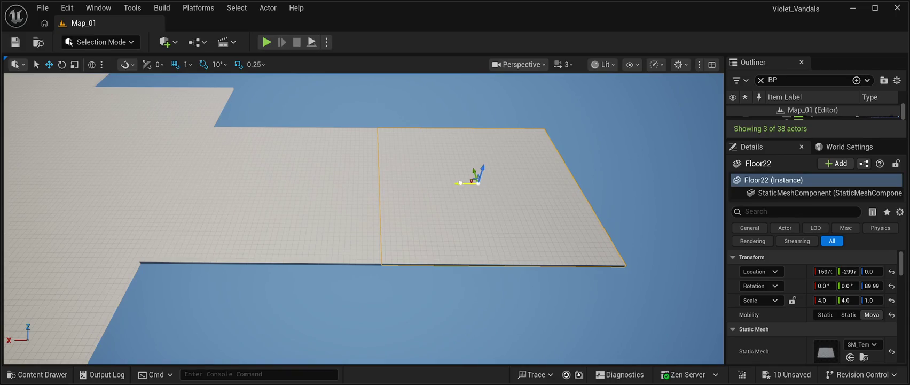
click(467, 182)
key(f)
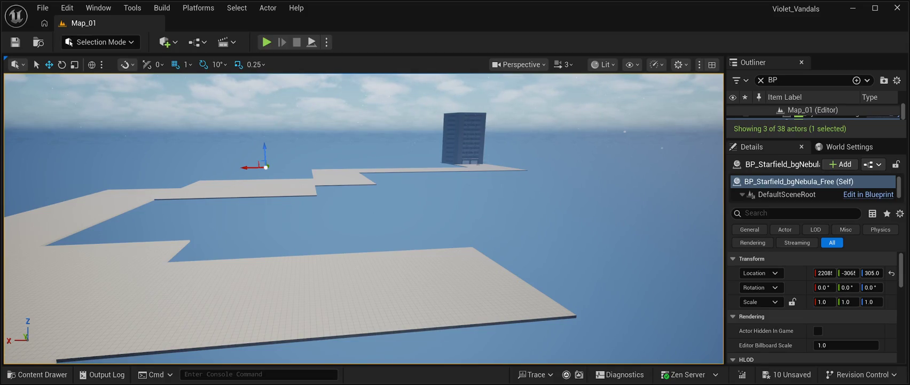
Fly in to inspect the Floor21 seam near the tower, then Save All changes to Map_01.
mouse_move(363, 214)
mouse_down()
mouse_move(363, 160)
mouse_move(364, 262)
mouse_move(363, 166)
mouse_move(363, 214)
mouse_move(388, 214)
mouse_up()
click(385, 214)
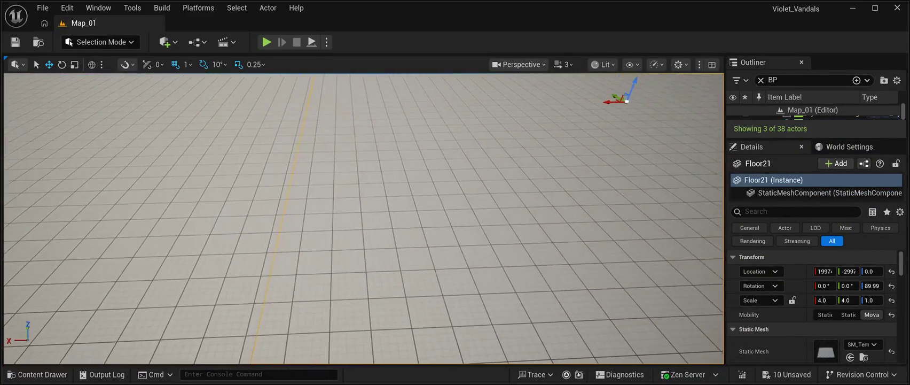
key(f)
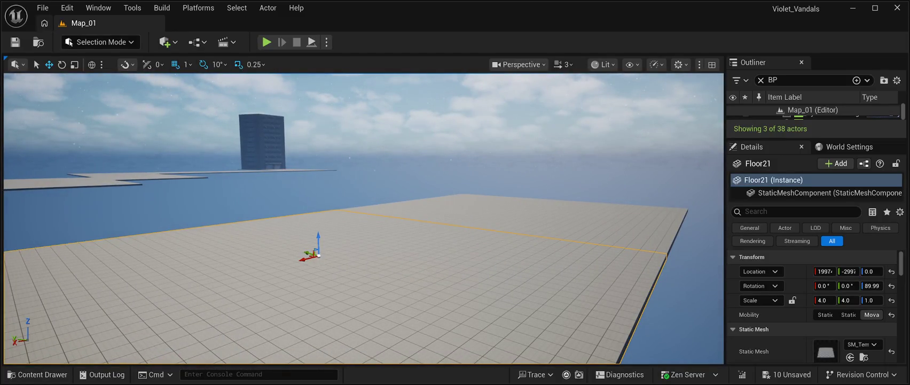
click(15, 41)
mouse_move(364, 219)
mouse_down()
mouse_move(374, 176)
mouse_move(384, 224)
mouse_move(387, 182)
mouse_move(388, 254)
mouse_move(364, 251)
mouse_move(366, 224)
mouse_move(366, 267)
mouse_up()
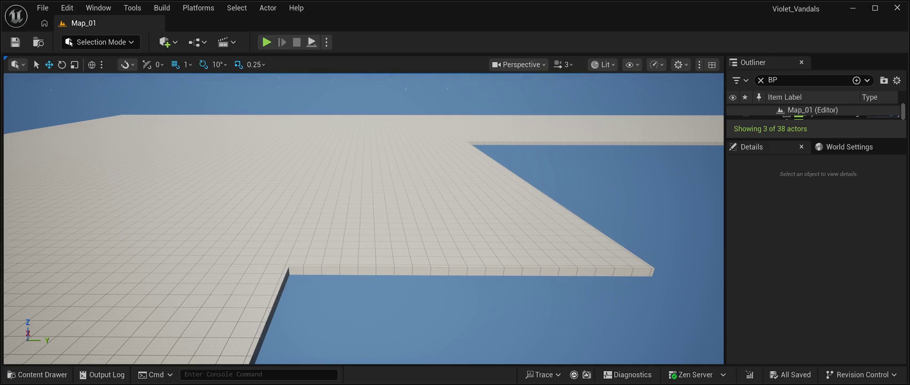
Duplicate end tile Floor22 into Floor23 and butt it flush against the walkway's end.
drag(366, 267, 314, 248)
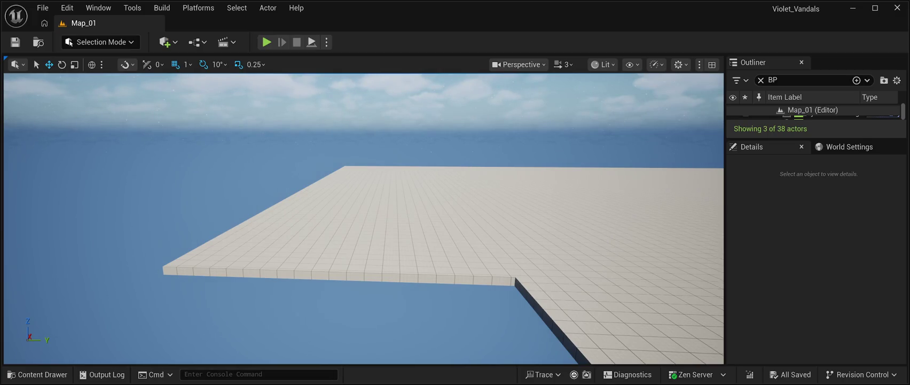
drag(314, 248, 319, 297)
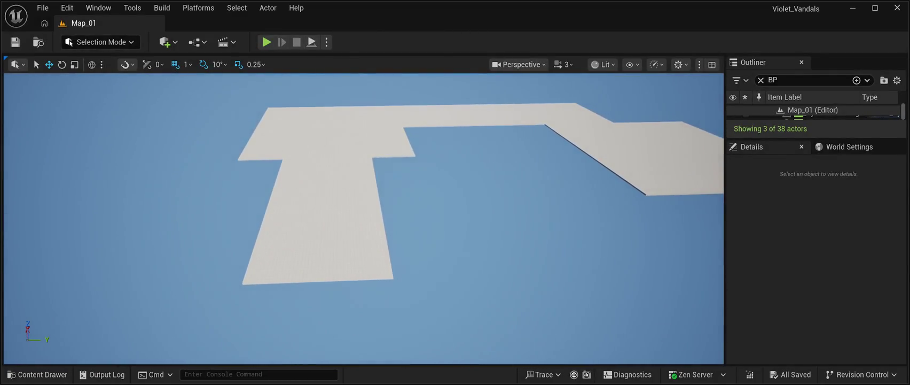
click(321, 243)
key(ctrl+d)
mouse_move(322, 234)
mouse_down()
mouse_move(309, 332)
mouse_move(374, 304)
mouse_up()
scroll(315, 326, up, 3)
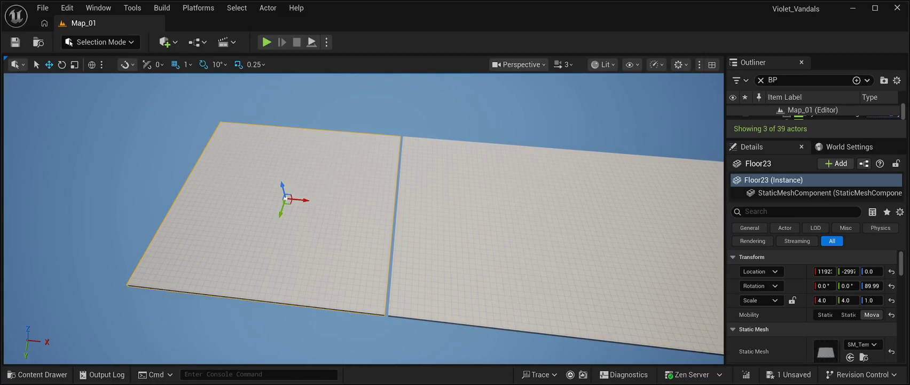
drag(302, 199, 305, 200)
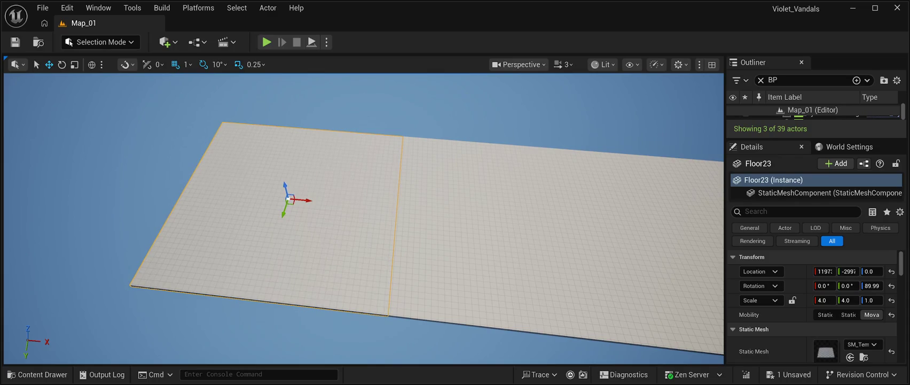
double_click(812, 114)
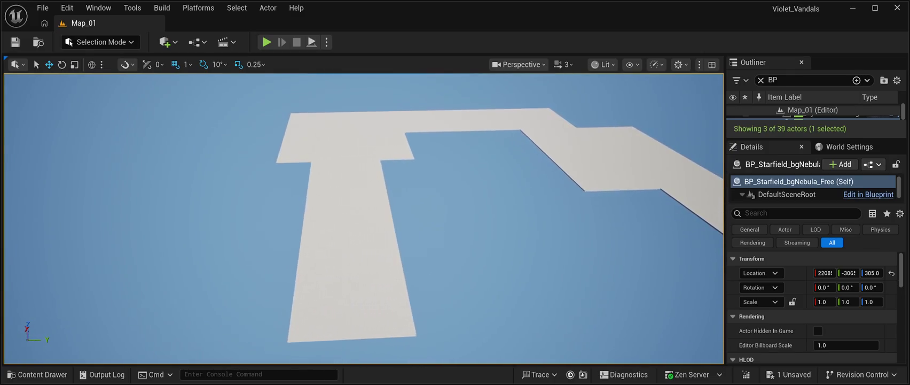
click(348, 181)
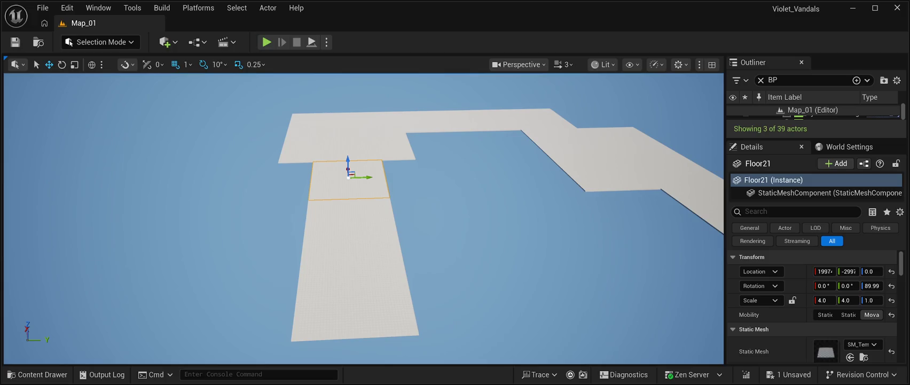
ctrl+click(351, 225)
ctrl+click(352, 294)
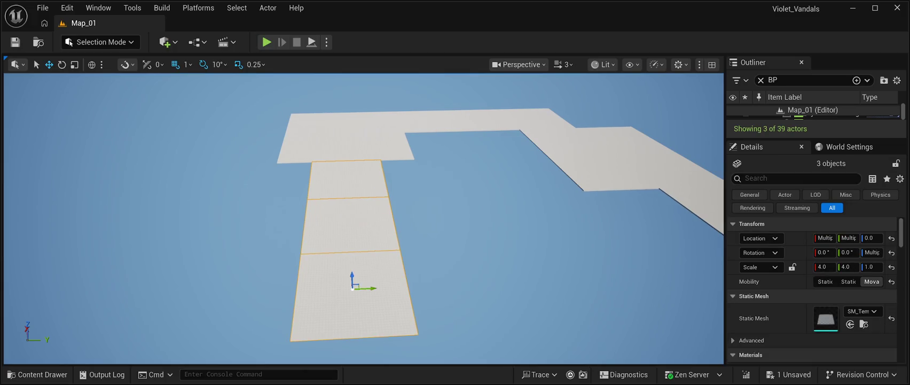
key(ctrl+v)
drag(369, 288, 148, 299)
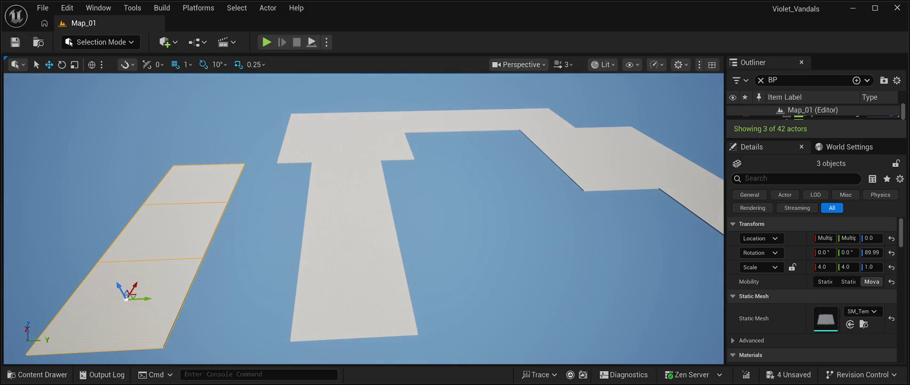
key(e)
mouse_move(134, 314)
mouse_down()
mouse_move(140, 271)
mouse_move(85, 302)
mouse_up()
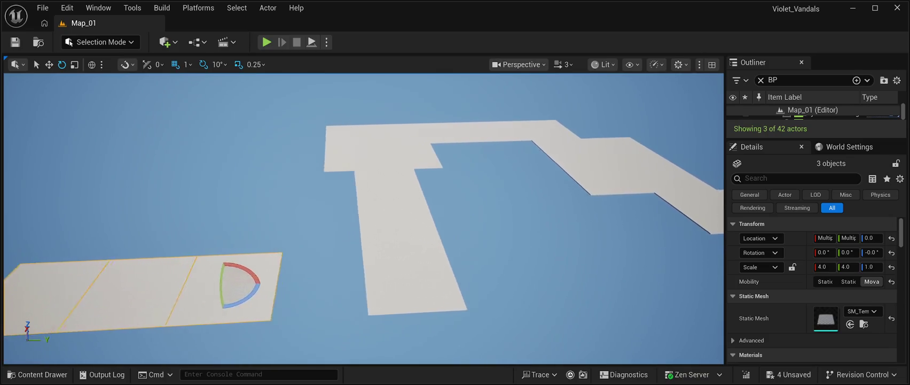
click(49, 64)
mouse_move(286, 297)
mouse_down()
mouse_move(373, 293)
mouse_move(406, 267)
mouse_move(414, 235)
mouse_move(414, 278)
mouse_up()
scroll(364, 214, up, 5)
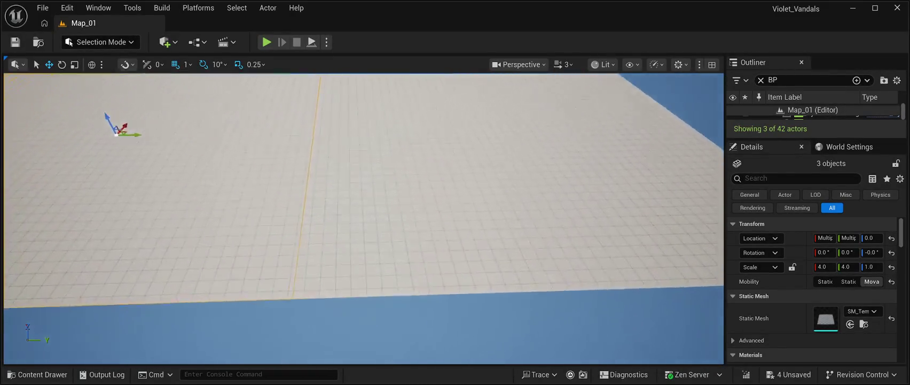
key(f)
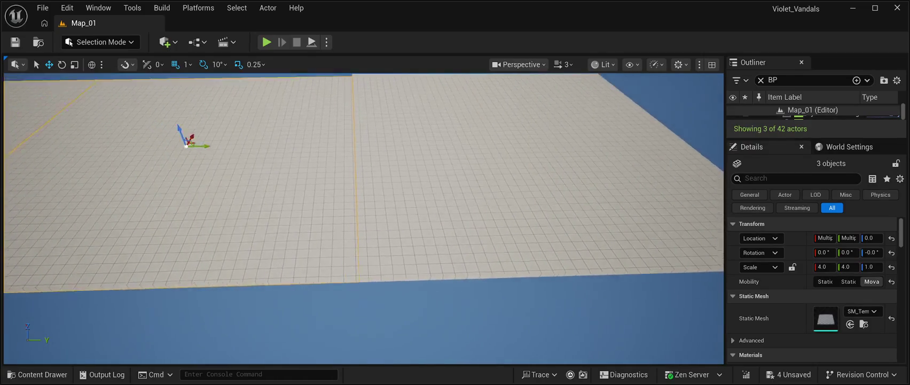
drag(363, 213, 534, 214)
scroll(363, 214, down, 5)
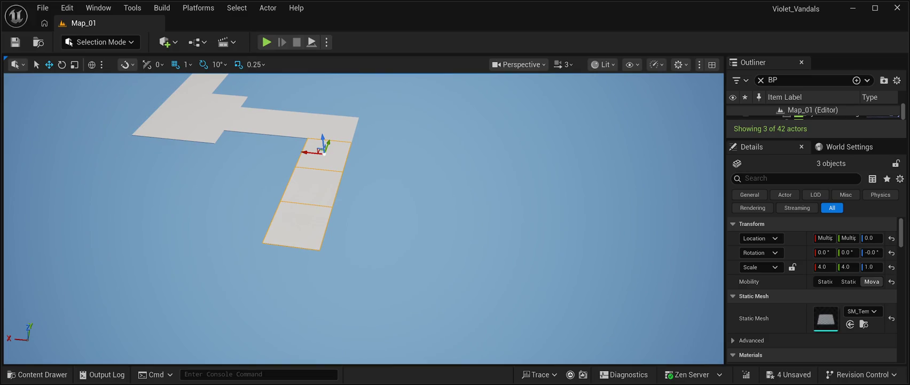
Duplicate the three-tile strip and slide the copies left beside it to close the gap.
mouse_move(313, 153)
alt+mouse_down()
mouse_move(366, 157)
mouse_move(359, 225)
mouse_move(363, 214)
mouse_move(330, 254)
mouse_move(350, 251)
mouse_move(341, 279)
alt+mouse_up()
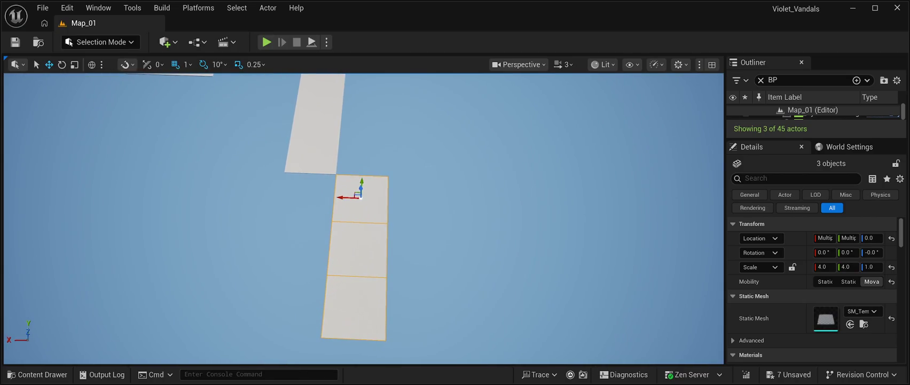
key(ctrl+d)
mouse_move(344, 197)
mouse_down()
mouse_move(278, 196)
mouse_move(289, 197)
mouse_up()
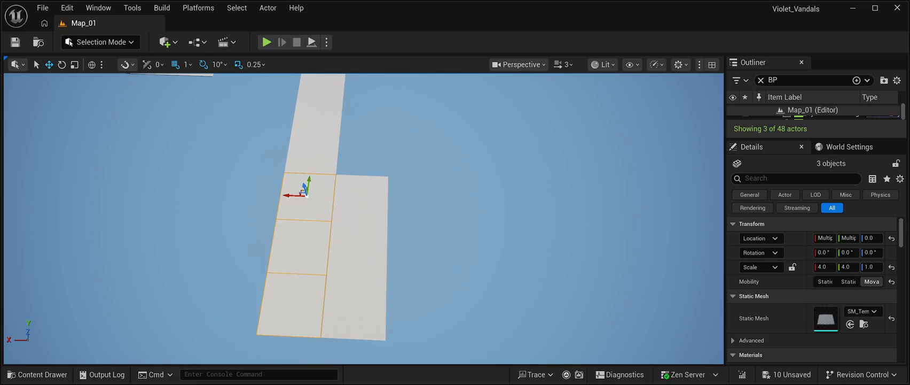
drag(287, 196, 232, 197)
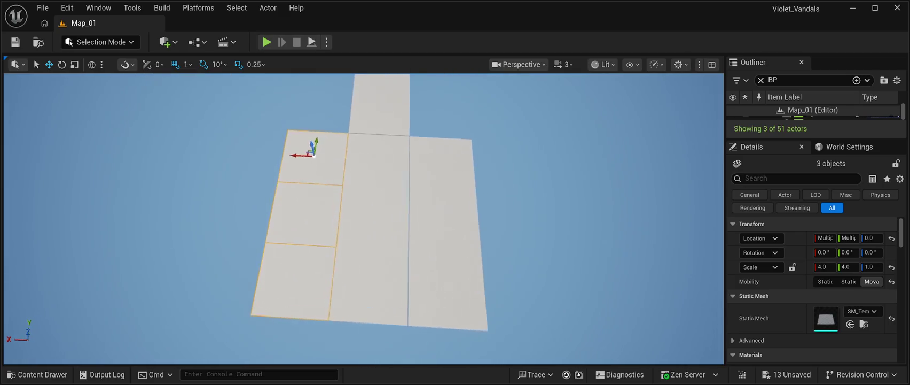
key(w)
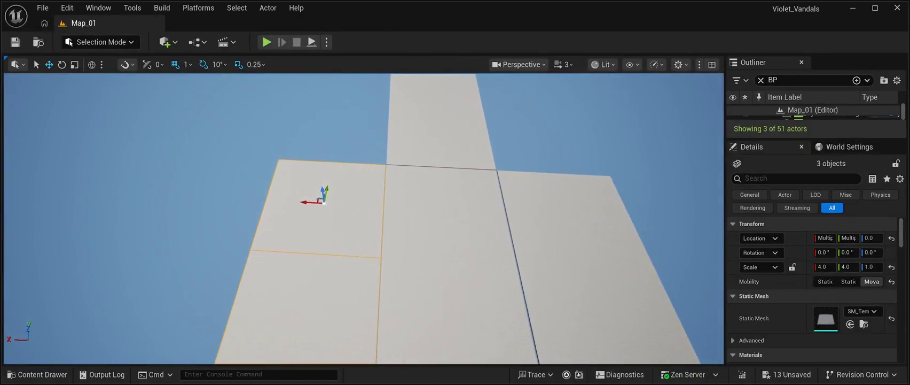
key(w)
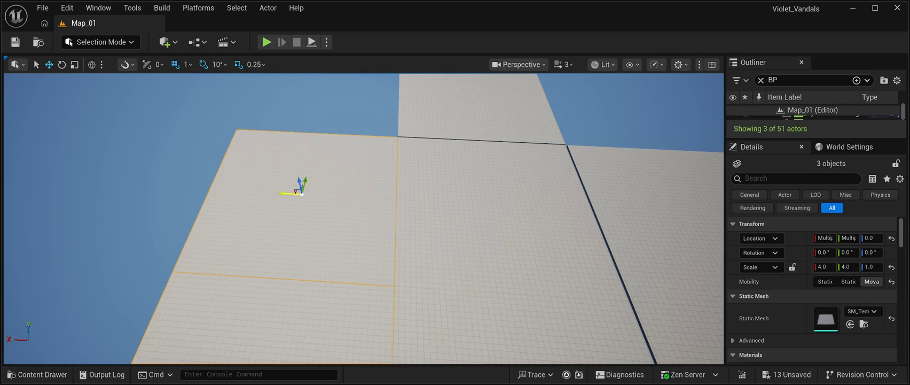
Try shifting a three-tile column slightly along X, then undo it.
click(282, 191)
key(d)
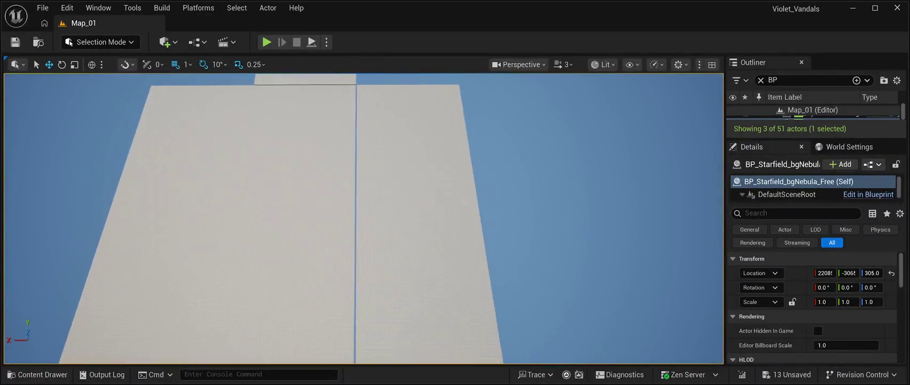
ctrl+click(326, 139)
ctrl+click(326, 222)
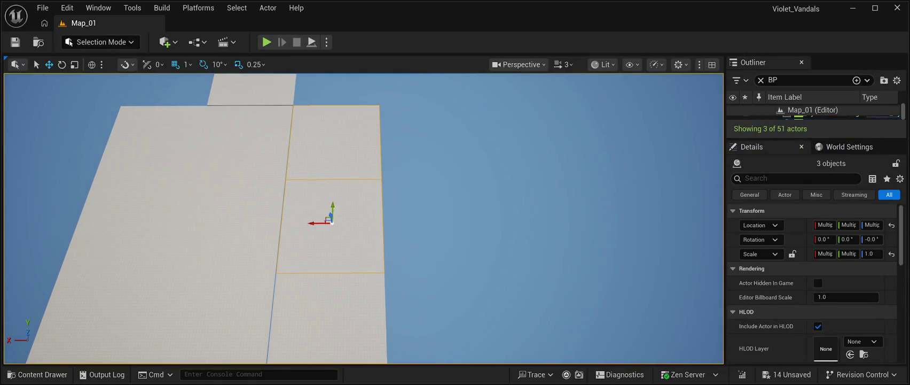
ctrl+click(325, 327)
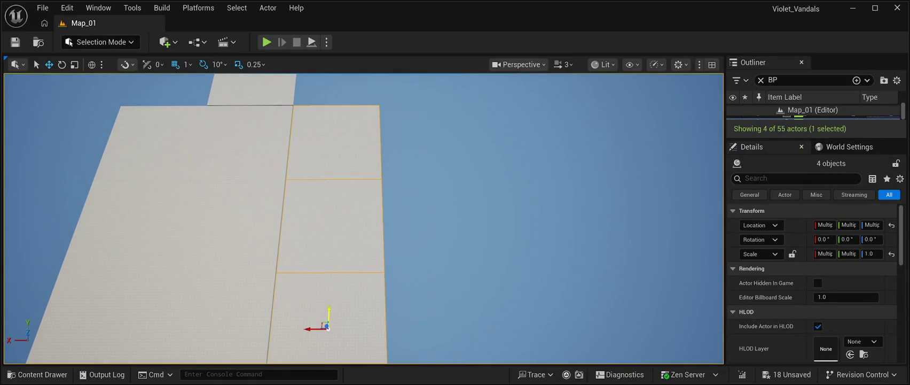
drag(311, 329, 310, 329)
key(ctrl+z)
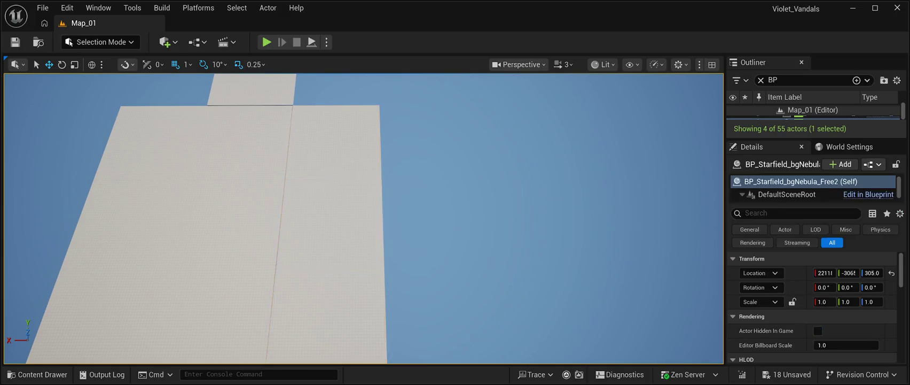
Select Floor27 together with the middle and top tiles of its column.
scroll(364, 218, down, 3)
click(371, 305)
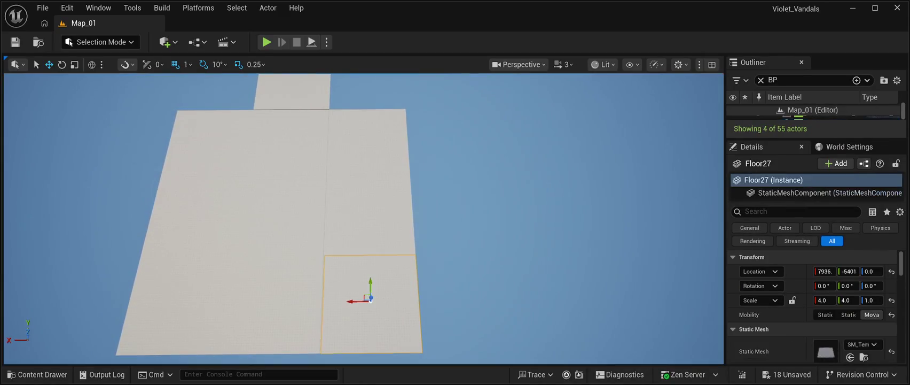
ctrl+click(363, 136)
ctrl+click(368, 211)
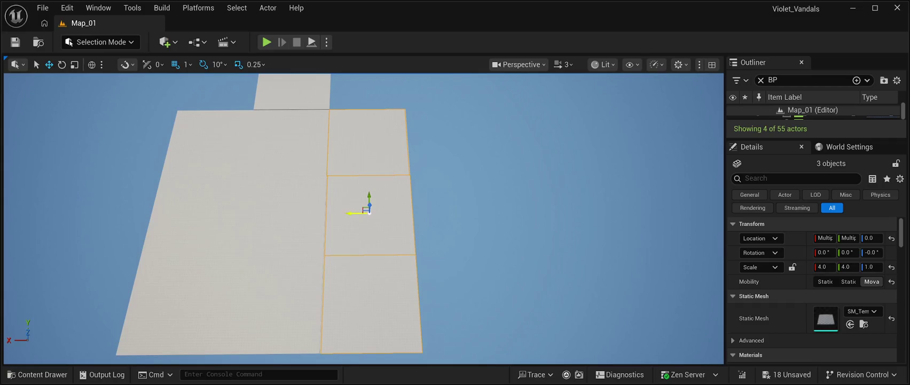
scroll(369, 211, up, 5)
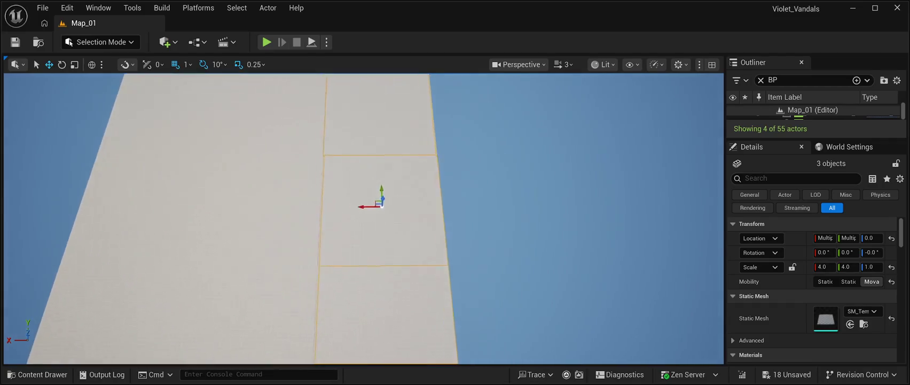
scroll(369, 212, up, 4)
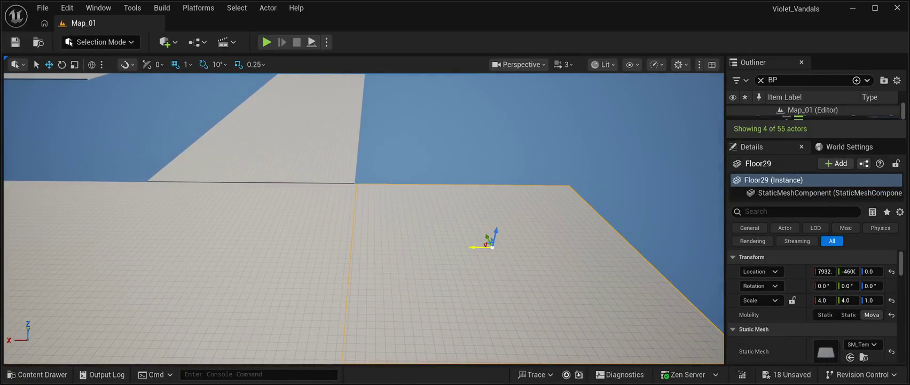
Nudge Floor29 slightly along X so it sits flush with its neighbours.
key(f)
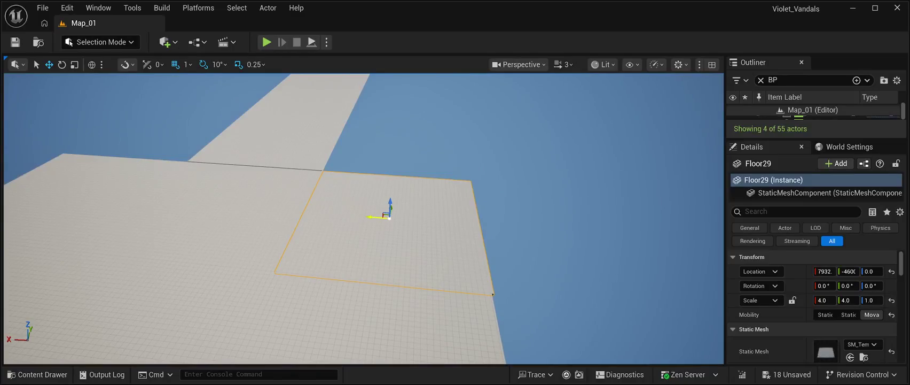
drag(377, 216, 376, 217)
click(588, 133)
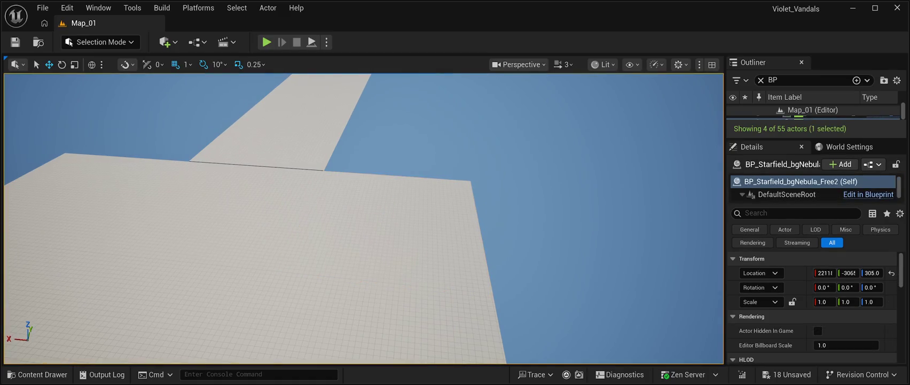
scroll(363, 218, up, 3)
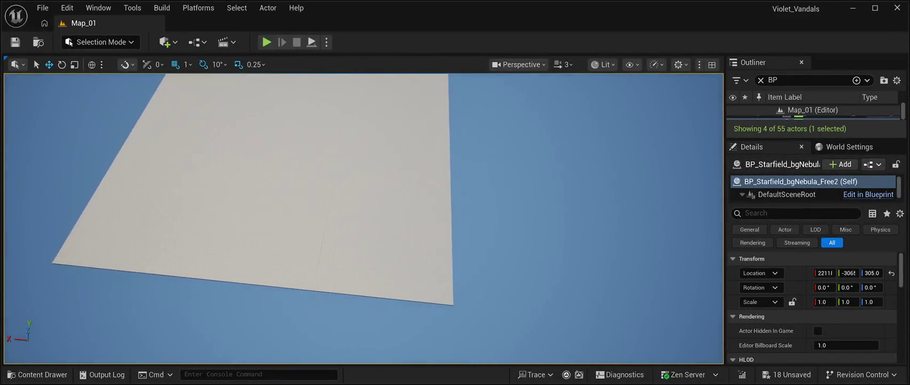
Nudge Floor27 along X to close its gap, comparing the result with undo and redo.
click(347, 235)
drag(332, 239, 333, 238)
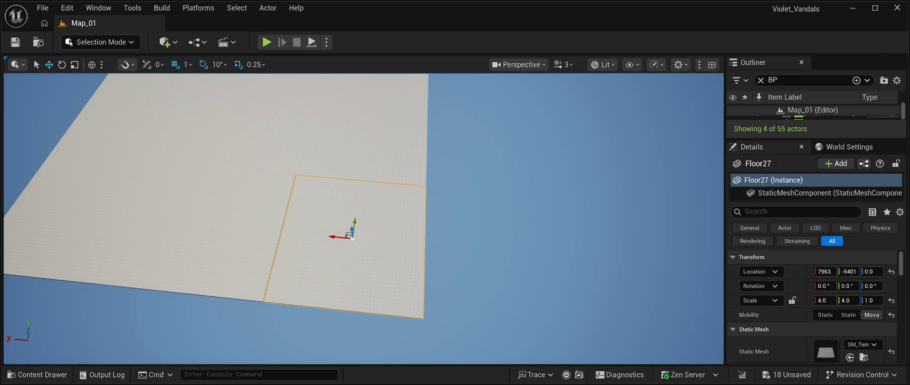
click(295, 213)
key(f)
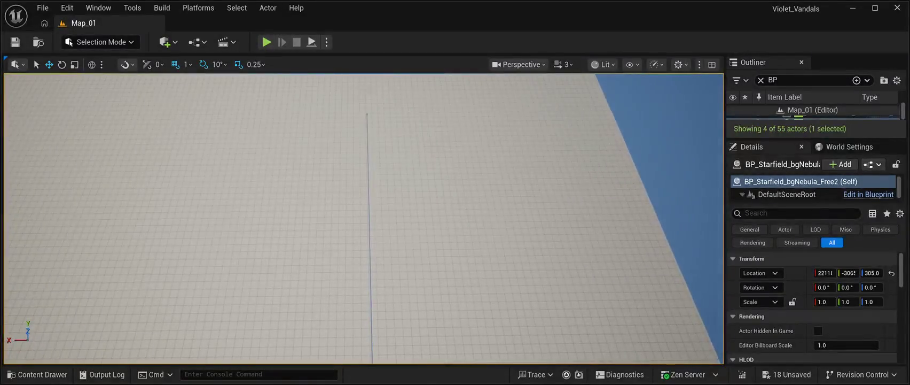
key(ctrl+z)
key(ctrl+y)
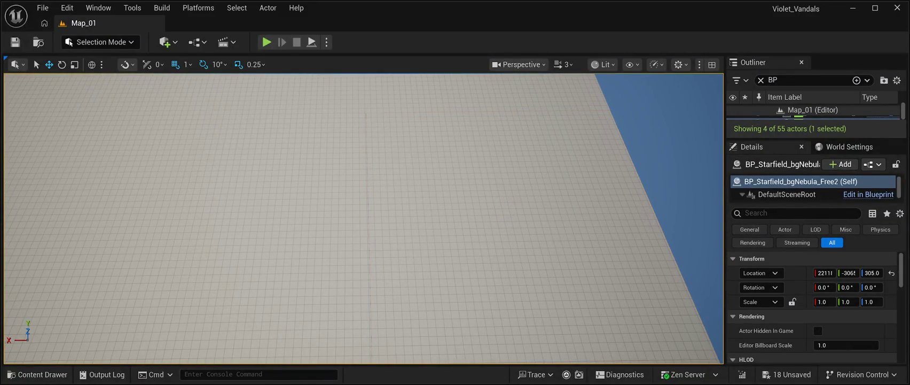
key(ctrl+z)
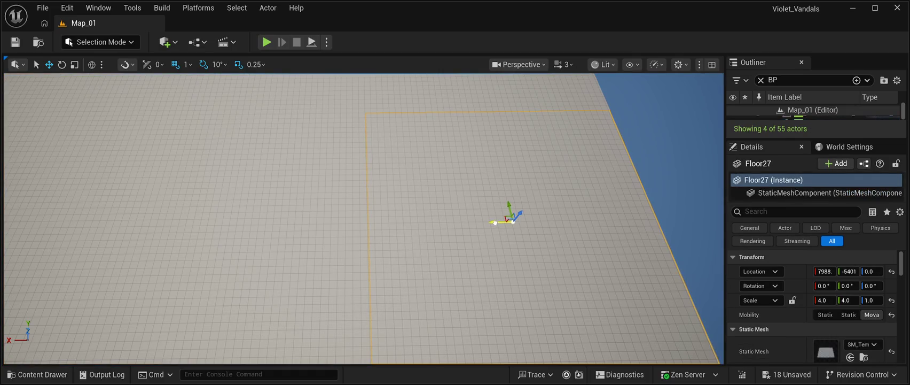
key(ctrl+y)
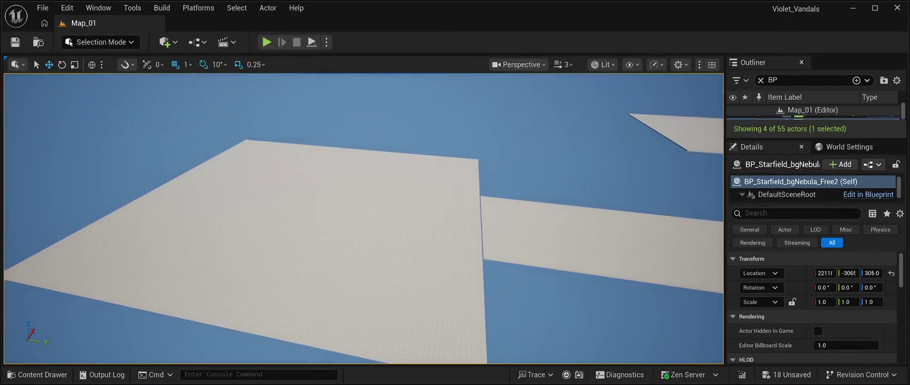
ctrl+click(433, 160)
Select the block of floor tiles and slide it slightly left along Y.
ctrl+click(422, 204)
ctrl+click(401, 282)
ctrl+click(251, 261)
ctrl+click(316, 191)
ctrl+click(352, 153)
ctrl+click(263, 153)
ctrl+click(177, 193)
ctrl+click(80, 251)
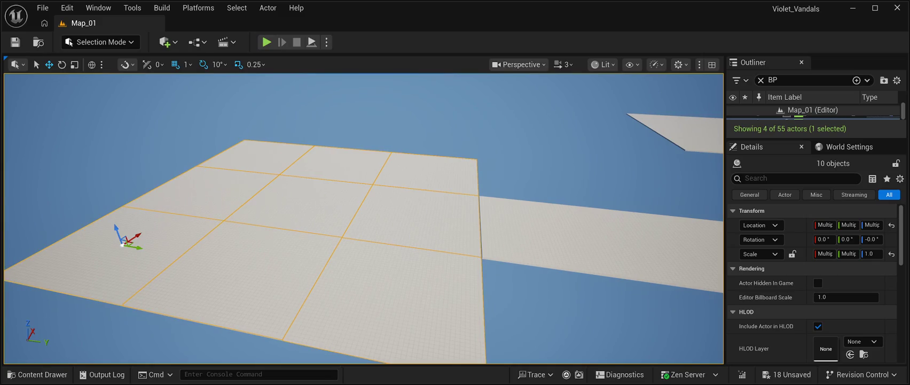
key(w)
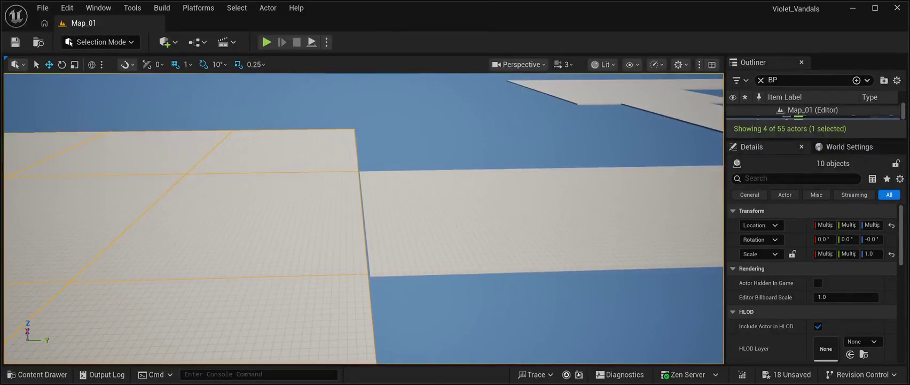
key(s)
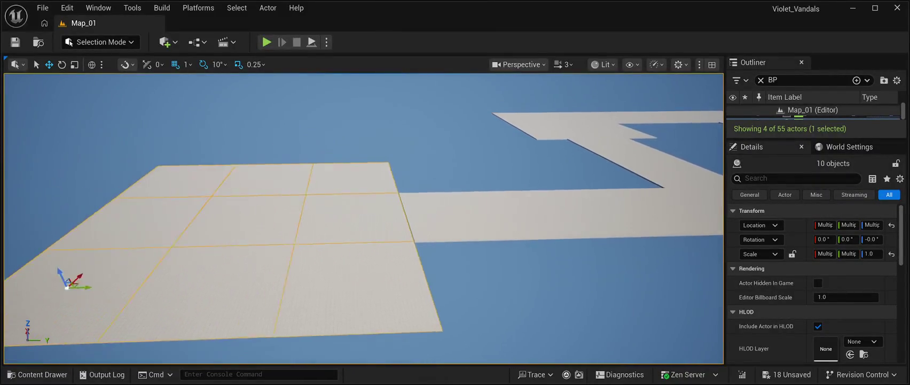
key(a)
drag(109, 284, 95, 285)
Pull the single tile Floor36 out along X toward the camera.
click(374, 283)
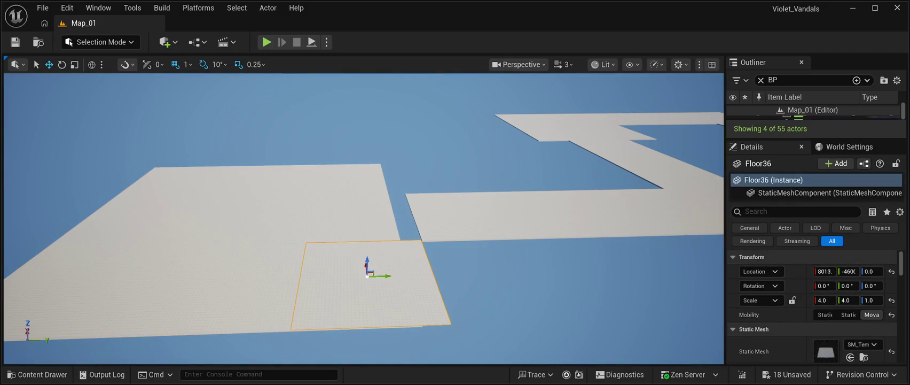
drag(365, 267, 376, 362)
key(f)
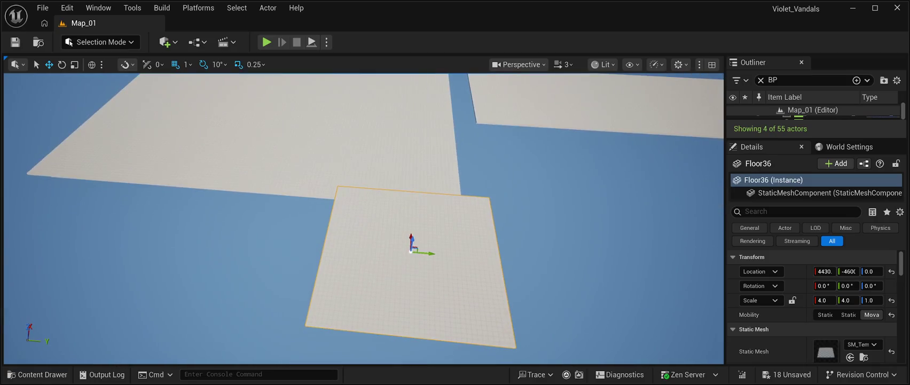
mouse_move(411, 243)
mouse_down()
mouse_move(417, 308)
mouse_move(406, 315)
mouse_up()
Select Floor29 and the surrounding block tiles, then clear the selection.
click(387, 230)
ctrl+click(395, 163)
ctrl+click(398, 126)
ctrl+click(315, 122)
ctrl+click(296, 147)
ctrl+click(261, 205)
ctrl+click(161, 201)
ctrl+click(199, 151)
ctrl+click(235, 115)
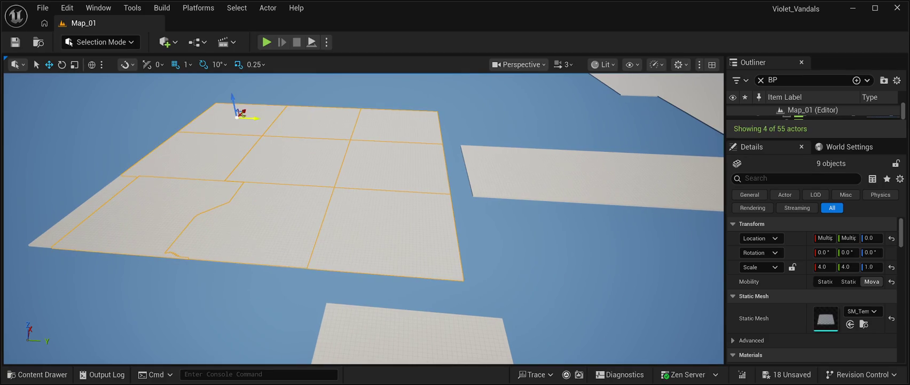
ctrl+click(138, 208)
click(160, 299)
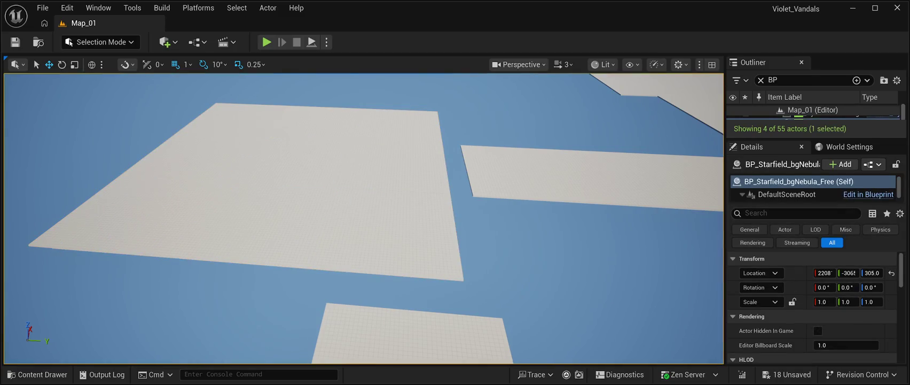
Move the stray Floor38 tile aside toward the bottom-left.
click(160, 208)
click(138, 207)
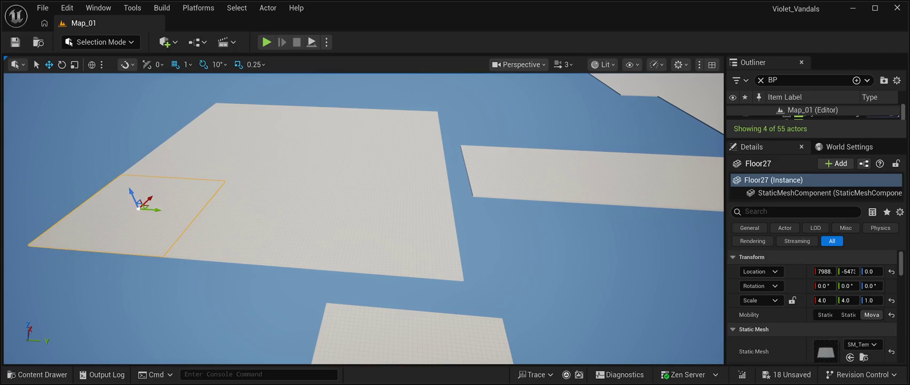
click(160, 206)
drag(160, 206, 112, 327)
Select the nine-tile block from Floor27 and slide it right until it meets the slab.
click(138, 209)
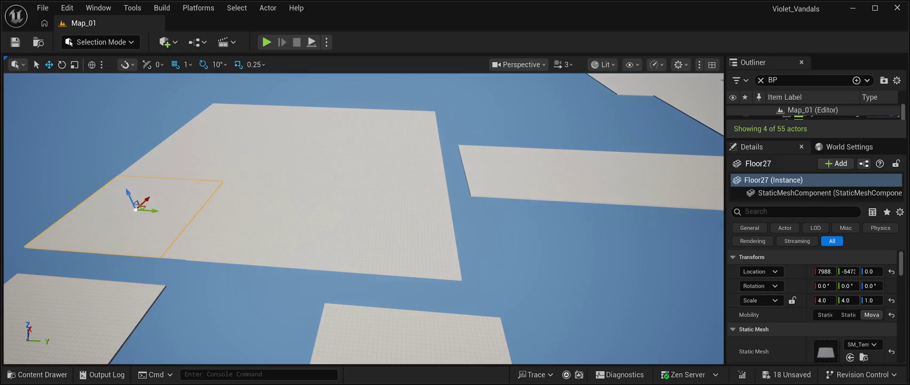
key(ctrl+a)
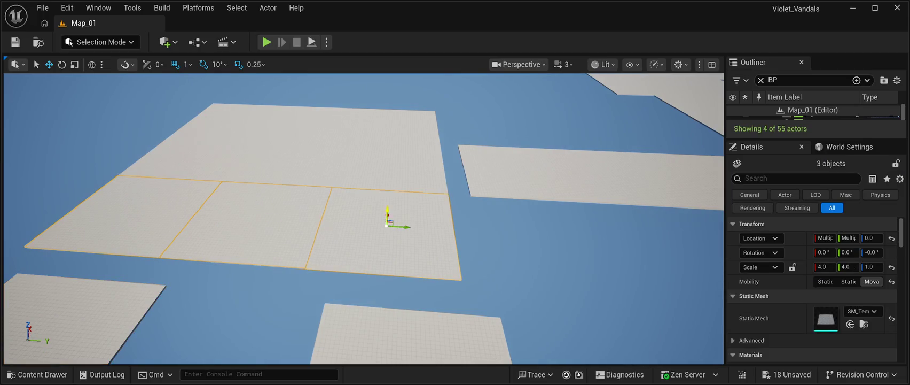
ctrl+click(294, 146)
ctrl+click(197, 142)
ctrl+click(238, 116)
ctrl+click(313, 120)
ctrl+click(395, 123)
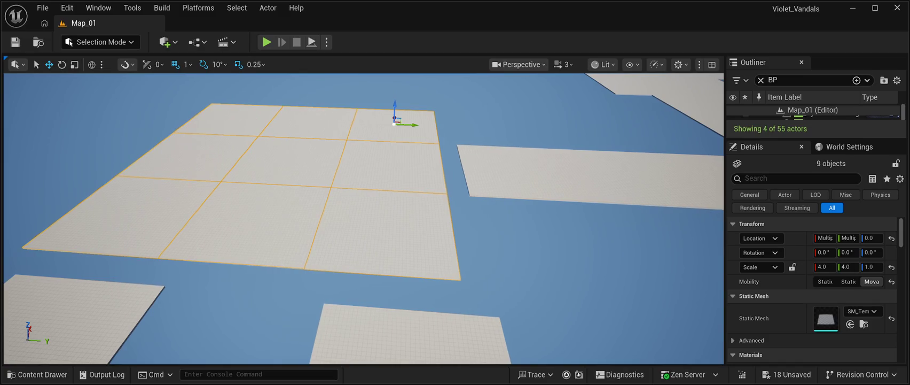
drag(374, 214, 417, 171)
drag(274, 130, 305, 135)
click(481, 106)
key(f)
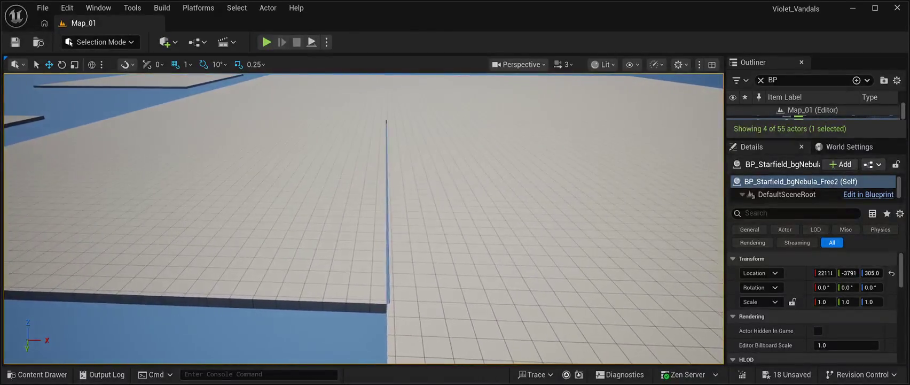
Nudge Floor29 along X, comparing the seam with undo and redo.
click(256, 267)
drag(188, 158, 191, 158)
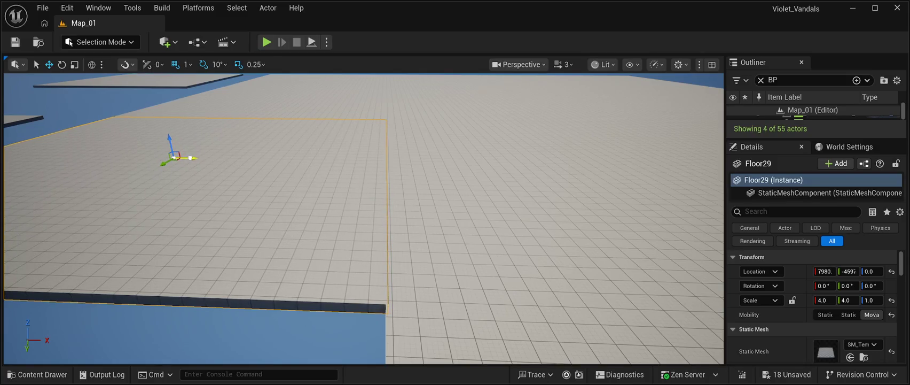
key(ctrl+z)
key(ctrl+z)
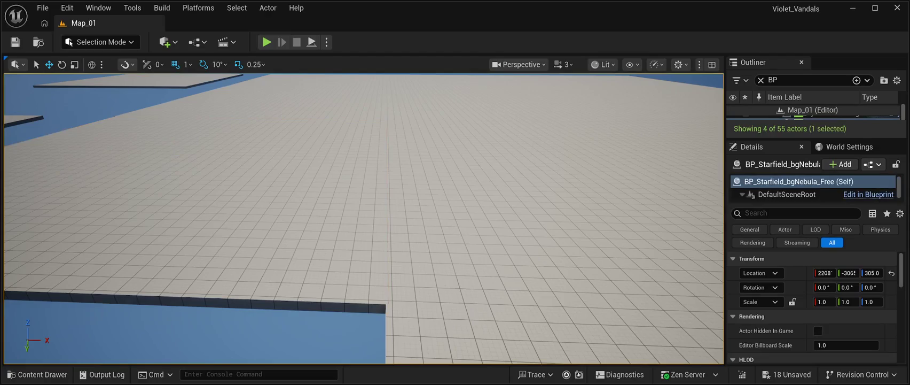
key(ctrl+y)
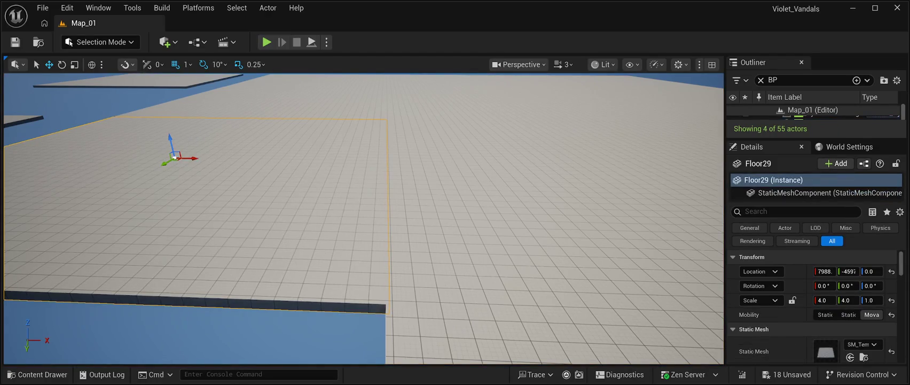
key(ctrl+z)
key(f)
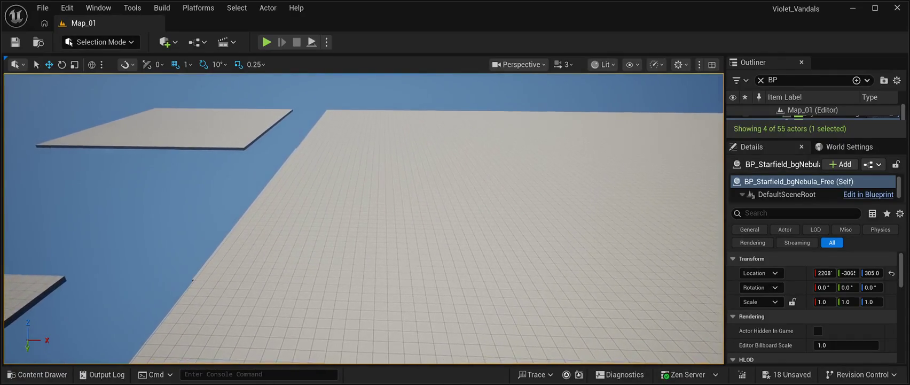
Slide Floor28 along X to meet its neighbour, then pick out Floor37.
click(417, 193)
mouse_move(422, 191)
mouse_down()
mouse_move(466, 199)
mouse_move(160, 177)
mouse_move(39, 150)
mouse_move(300, 213)
mouse_move(322, 205)
mouse_move(309, 190)
mouse_up()
click(300, 214)
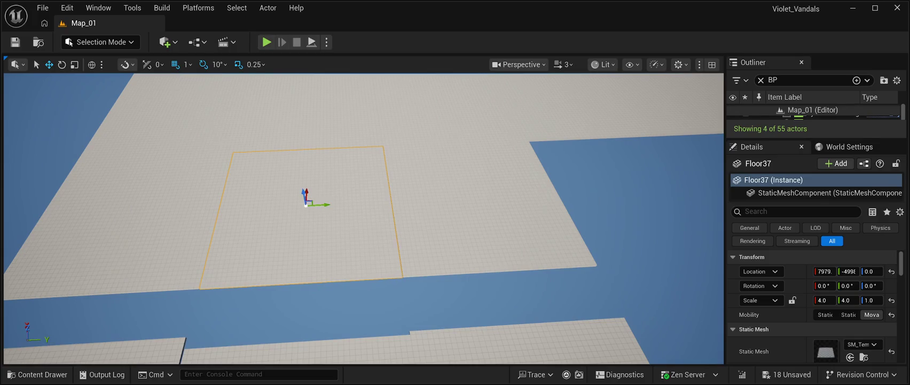
double_click(812, 114)
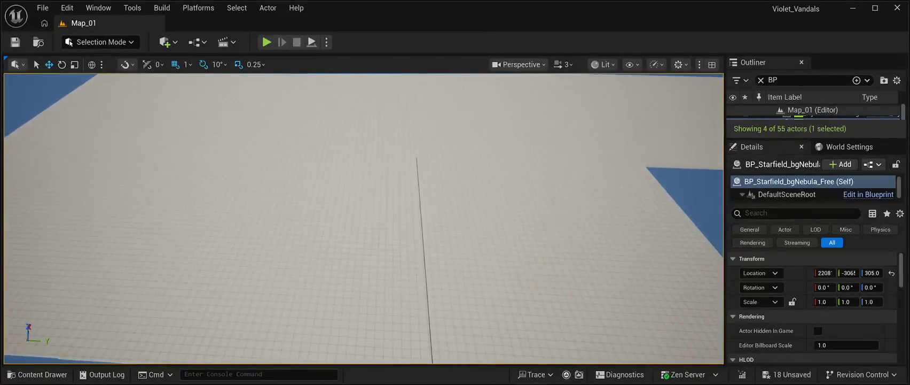
Toggle undo and redo to compare the Floor37 seam, framing Floor37 in view.
key(ctrl+z)
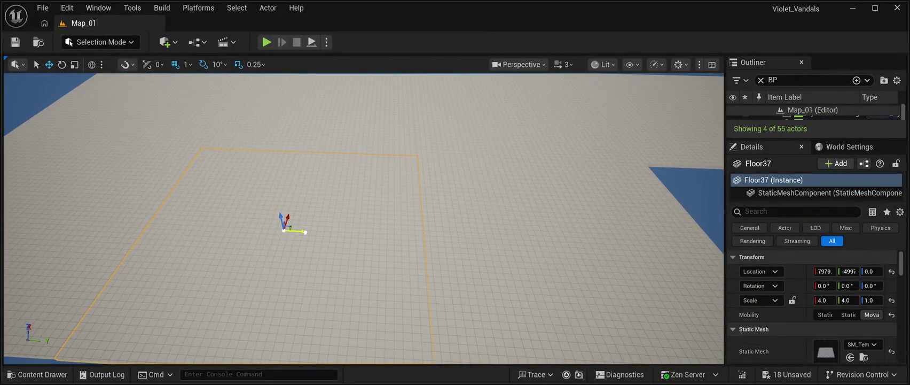
scroll(363, 219, down, 5)
scroll(363, 219, up, 3)
key(ctrl+y)
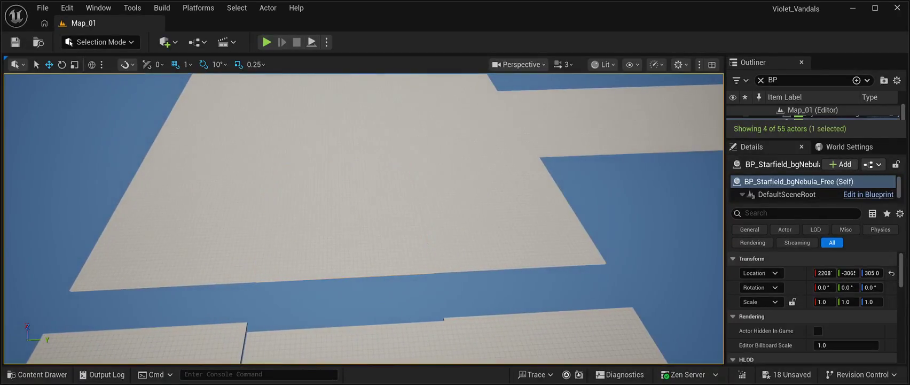
scroll(363, 219, up, 5)
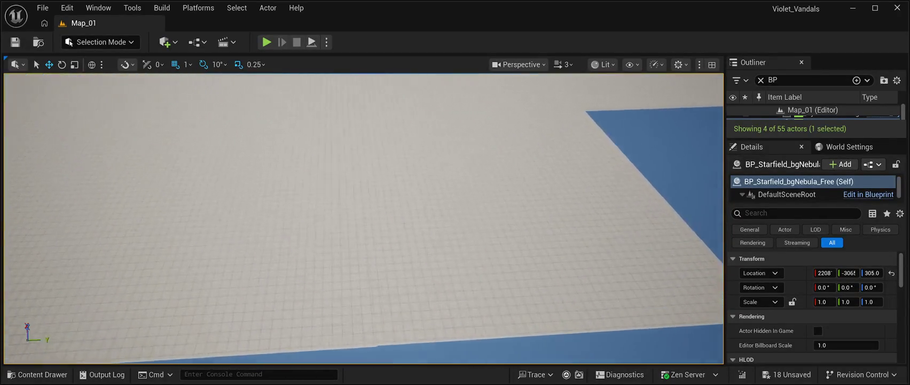
key(ctrl+z)
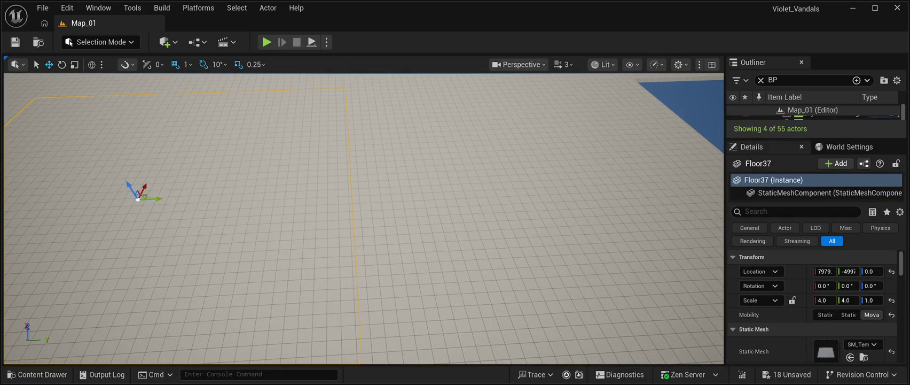
key(f)
Keep stepping through undo and redo until Floor37 settles at X 7992.
key(ctrl+z)
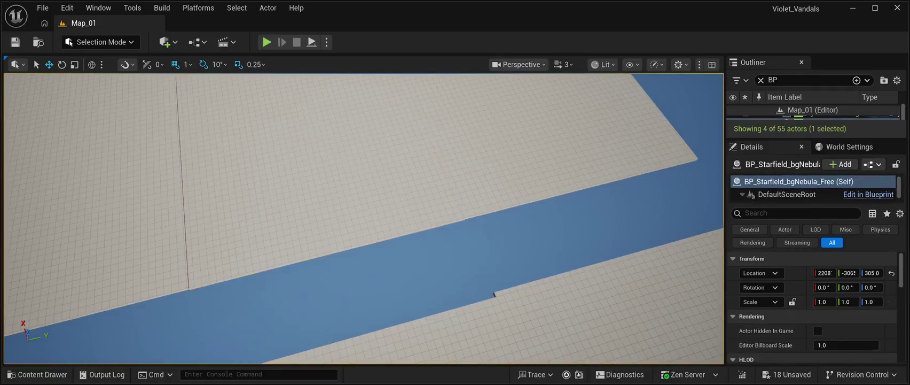
key(ctrl+y)
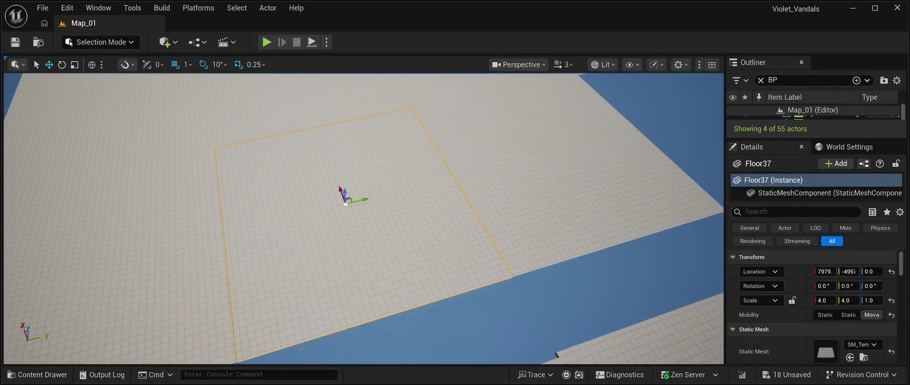
key(ctrl+z)
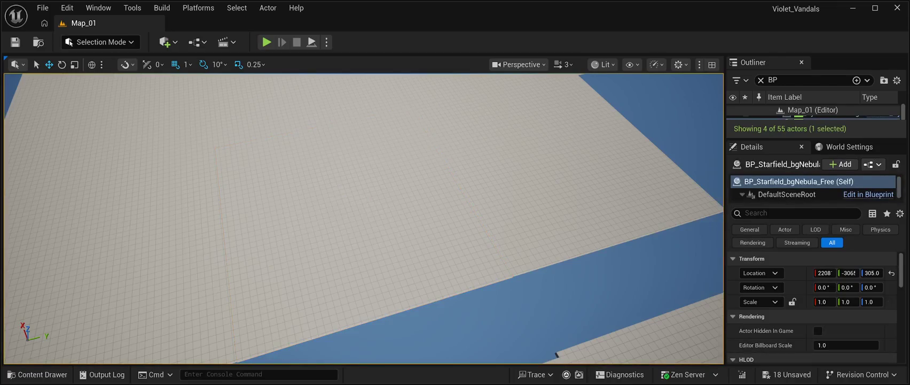
key(ctrl+y)
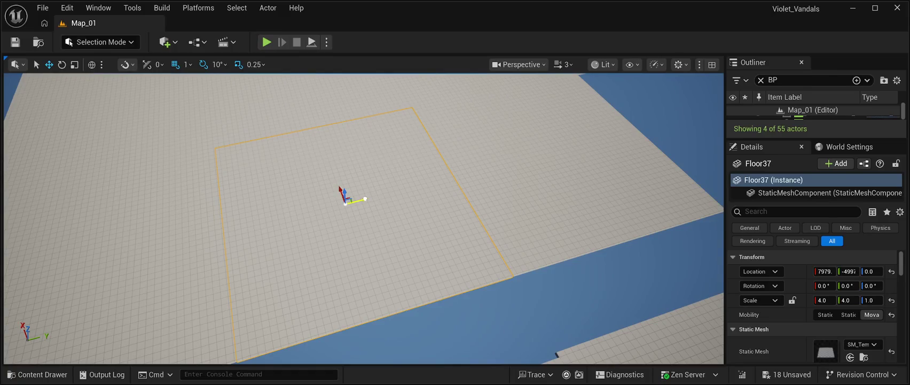
key(ctrl+z)
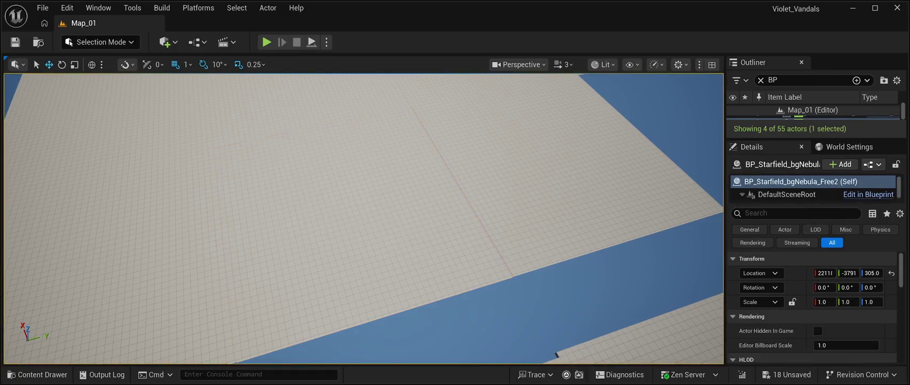
key(ctrl+z)
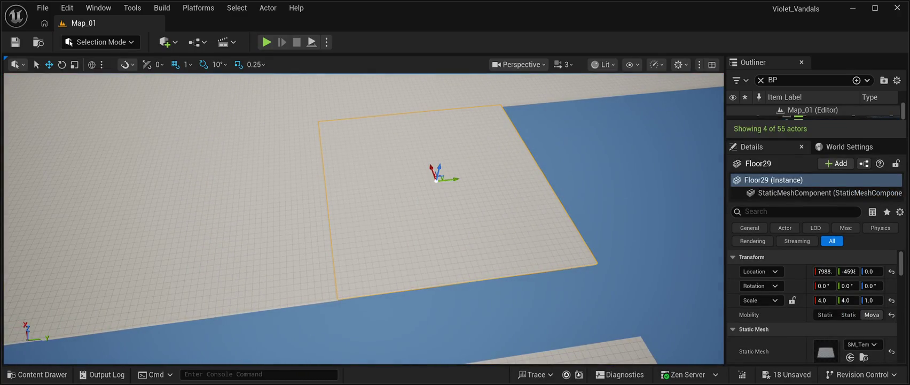
key(ctrl+z)
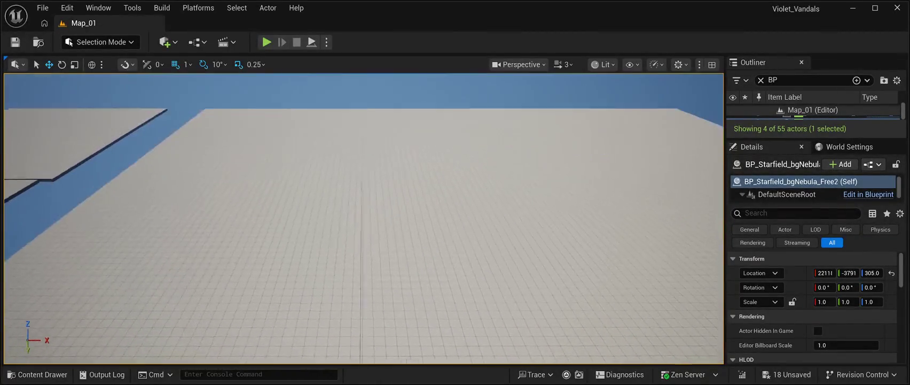
key(ctrl+z)
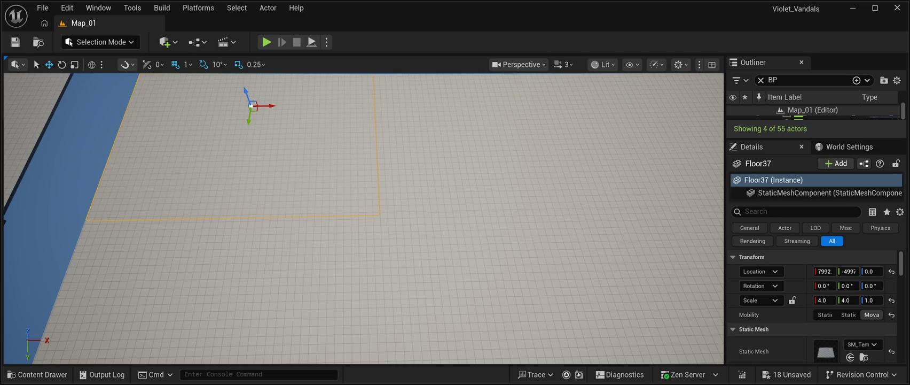
key(ctrl+z)
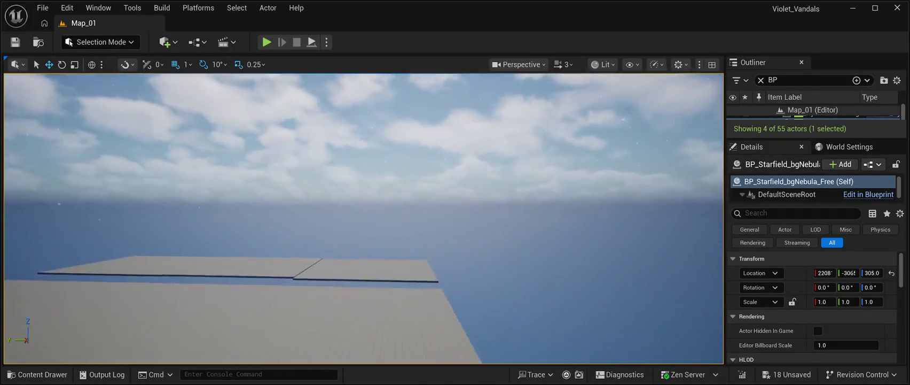
Delete the four raised floor platforms, leaving 51 actors with the zigzag walkway intact.
ctrl+click(379, 213)
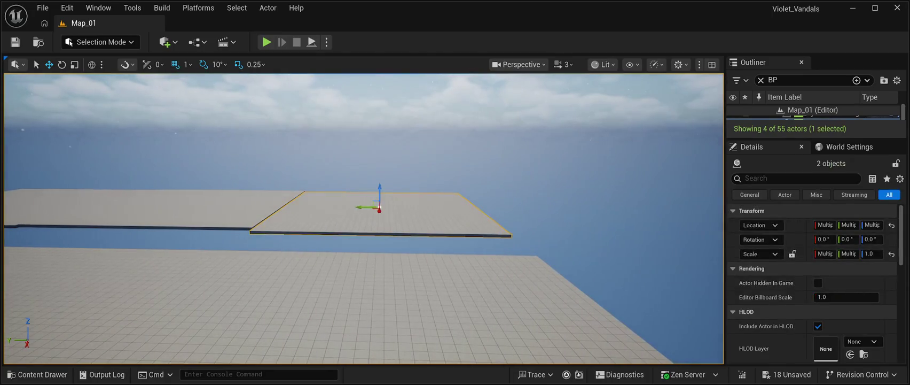
ctrl+click(189, 206)
ctrl+click(16, 211)
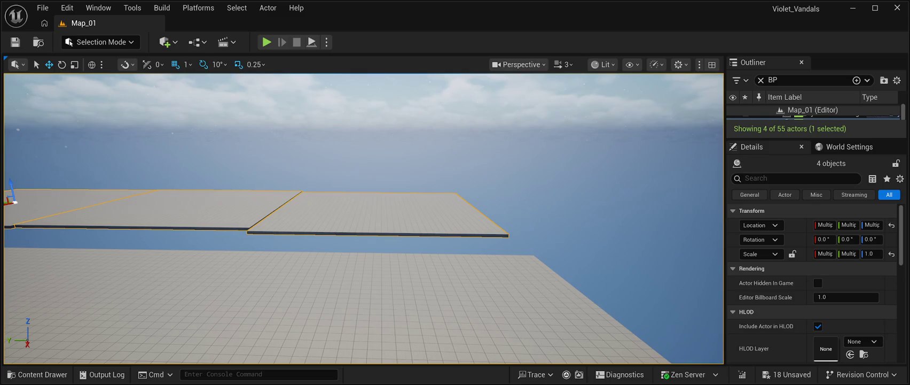
key(Delete)
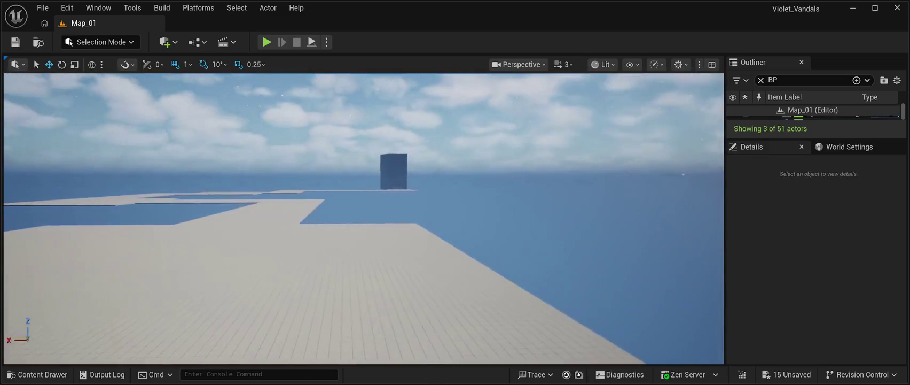
mouse_move(363, 224)
mouse_down()
mouse_move(357, 171)
mouse_move(357, 240)
mouse_up()
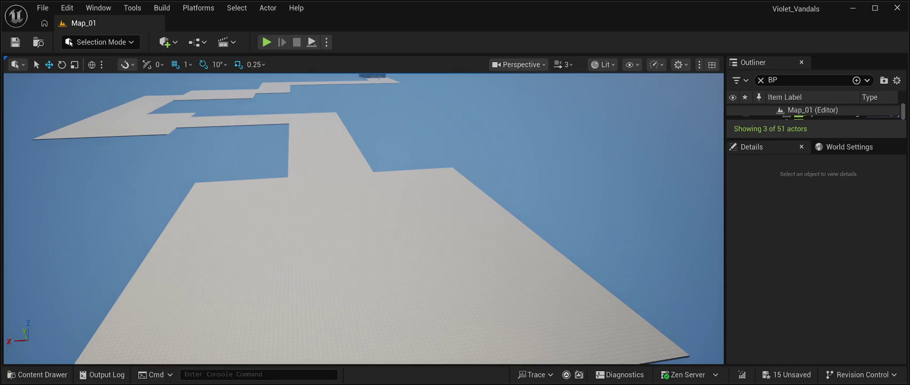
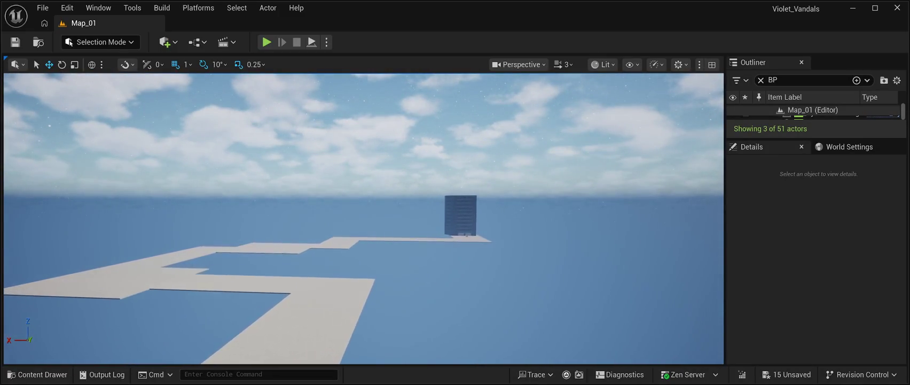
Launch a Play In Editor session of Map_01 with Alt+P.
key(alt+p)
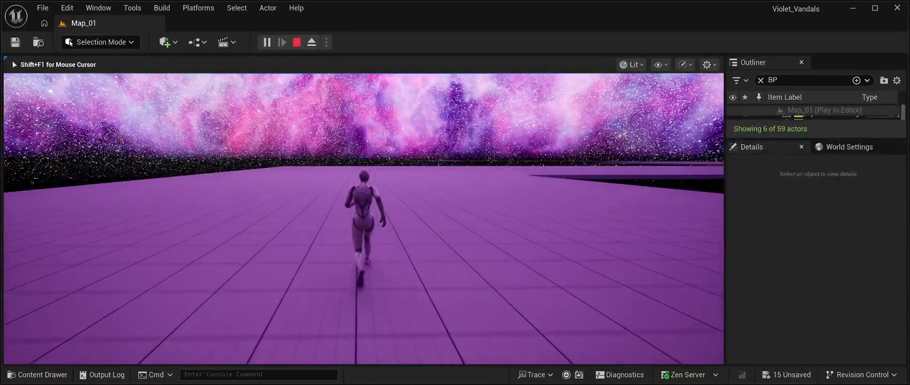
Make the character jump, stop the playtest, then restart Play In Editor for Map_01.
key(space)
key(space)
key(space)
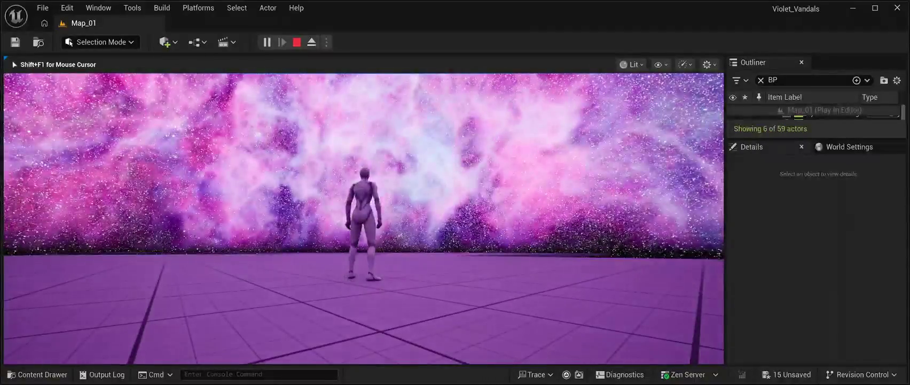
key(Escape)
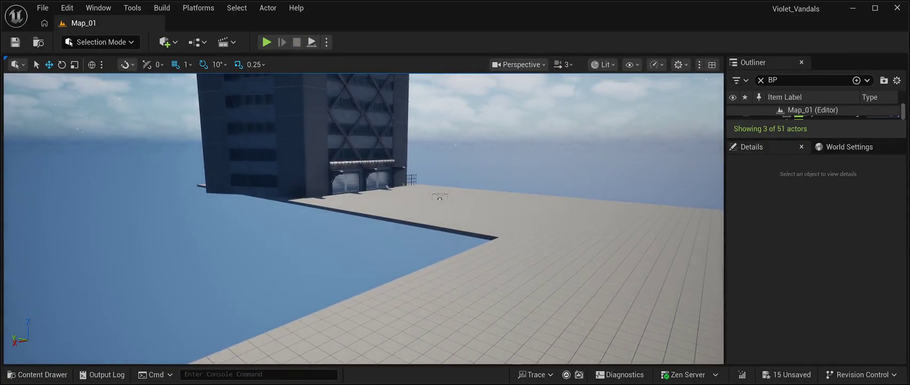
key(alt+p)
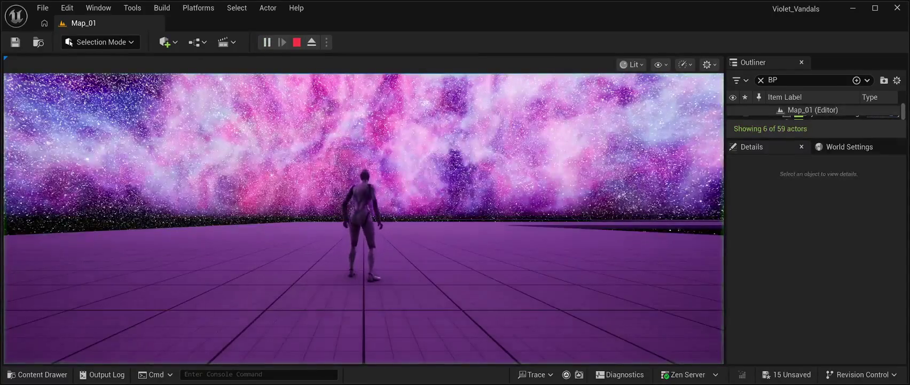